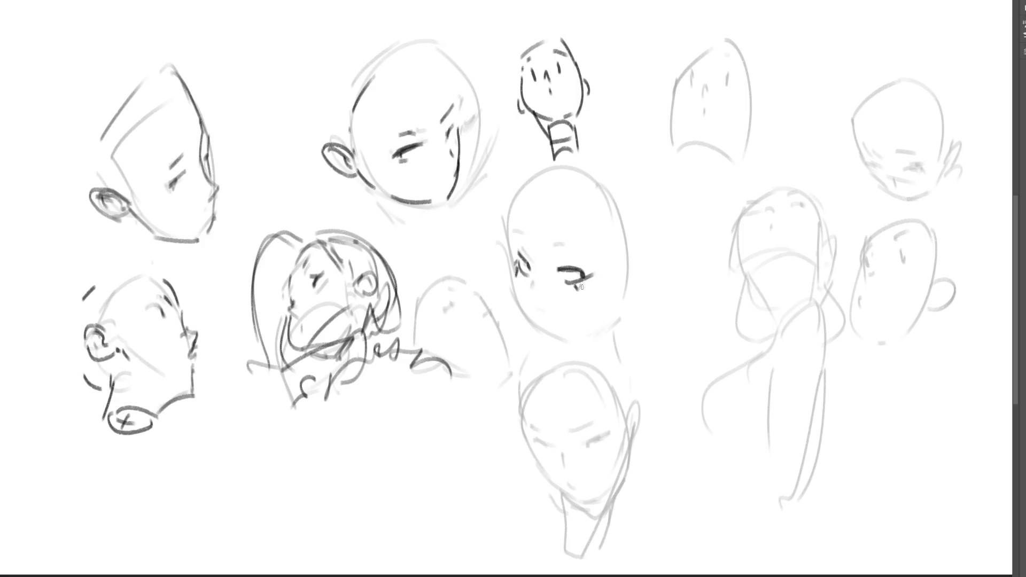
# - Ink the central head's eyes, left jaw and chin, redoing strokes that miss
pyautogui.moveTo(520, 233)
pyautogui.mouseDown()
pyautogui.moveTo(518, 246)
pyautogui.moveTo(574, 249)
pyautogui.mouseUp()
pyautogui.moveTo(554, 244); pyautogui.dragTo(576, 247)
pyautogui.moveTo(533, 280)
pyautogui.mouseDown()
pyautogui.moveTo(519, 295)
pyautogui.moveTo(548, 334)
pyautogui.mouseUp()
pyautogui.hotkey('ctrl', 'z')
pyautogui.moveTo(516, 289)
pyautogui.mouseDown()
pyautogui.moveTo(545, 331)
pyautogui.moveTo(607, 320)
pyautogui.mouseUp()
pyautogui.hotkey('ctrl', 'z')
pyautogui.moveTo(550, 337); pyautogui.dragTo(608, 321)
# - Ink the central head's upper-left edge and a dark arc across its crown
pyautogui.moveTo(628, 261); pyautogui.dragTo(614, 316)
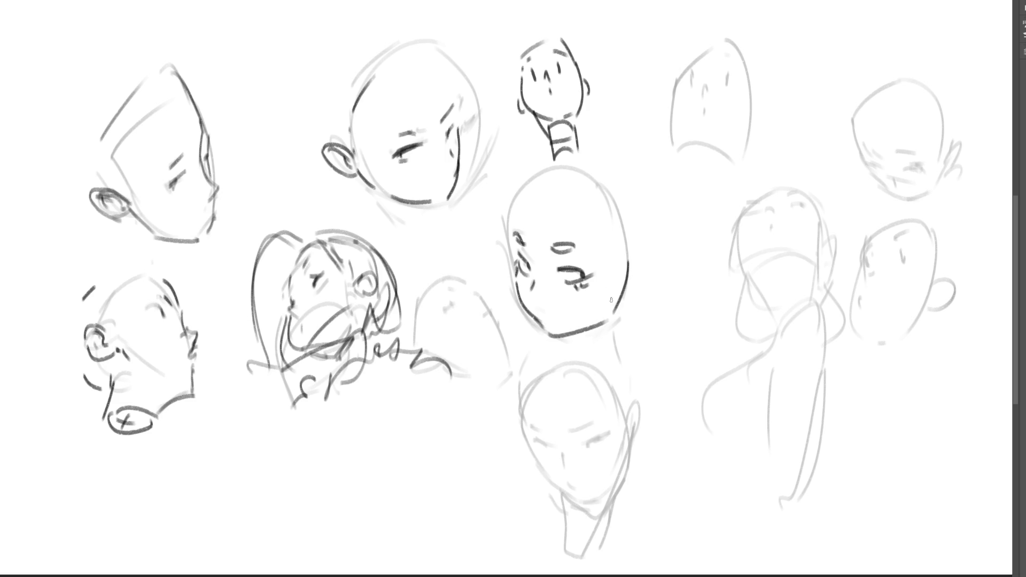
pyautogui.hotkey('ctrl', 'z')
pyautogui.moveTo(511, 227); pyautogui.dragTo(522, 185)
pyautogui.hotkey('ctrl', 'z')
pyautogui.moveTo(512, 221)
pyautogui.mouseDown()
pyautogui.moveTo(525, 181)
pyautogui.moveTo(584, 174)
pyautogui.moveTo(589, 201)
pyautogui.mouseUp()
pyautogui.hotkey('ctrl', 'z')
pyautogui.moveTo(530, 185)
pyautogui.mouseDown()
pyautogui.moveTo(583, 183)
pyautogui.moveTo(610, 248)
pyautogui.mouseUp()
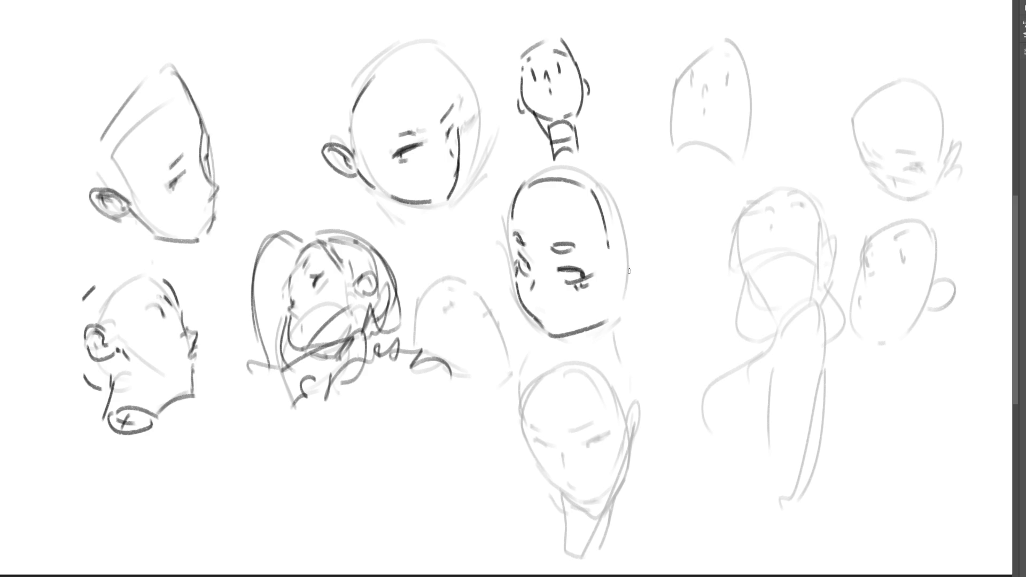
# - Add an ear and a lighter left jaw to the central head, and eyes on the top-row head
pyautogui.moveTo(624, 272)
pyautogui.mouseDown()
pyautogui.moveTo(649, 263)
pyautogui.moveTo(632, 287)
pyautogui.moveTo(628, 272)
pyautogui.moveTo(628, 285)
pyautogui.moveTo(647, 257)
pyautogui.mouseUp()
pyautogui.hotkey('ctrl', 'z')
pyautogui.moveTo(532, 311); pyautogui.dragTo(545, 326)
pyautogui.hotkey('ctrl', 'z')
pyautogui.moveTo(534, 309)
pyautogui.mouseDown()
pyautogui.moveTo(550, 321)
pyautogui.moveTo(554, 311)
pyautogui.mouseUp()
pyautogui.moveTo(628, 283); pyautogui.dragTo(621, 301)
pyautogui.moveTo(687, 76)
pyautogui.mouseDown()
pyautogui.moveTo(697, 67)
pyautogui.moveTo(695, 85)
pyautogui.moveTo(689, 68)
pyautogui.moveTo(735, 81)
pyautogui.moveTo(738, 53)
pyautogui.moveTo(702, 57)
pyautogui.moveTo(705, 100)
pyautogui.moveTo(710, 87)
pyautogui.moveTo(698, 114)
pyautogui.mouseUp()
# - Outline the top-right head's edges, chin and ears, retrying strokes with undo
pyautogui.hotkey('ctrl', 'z')
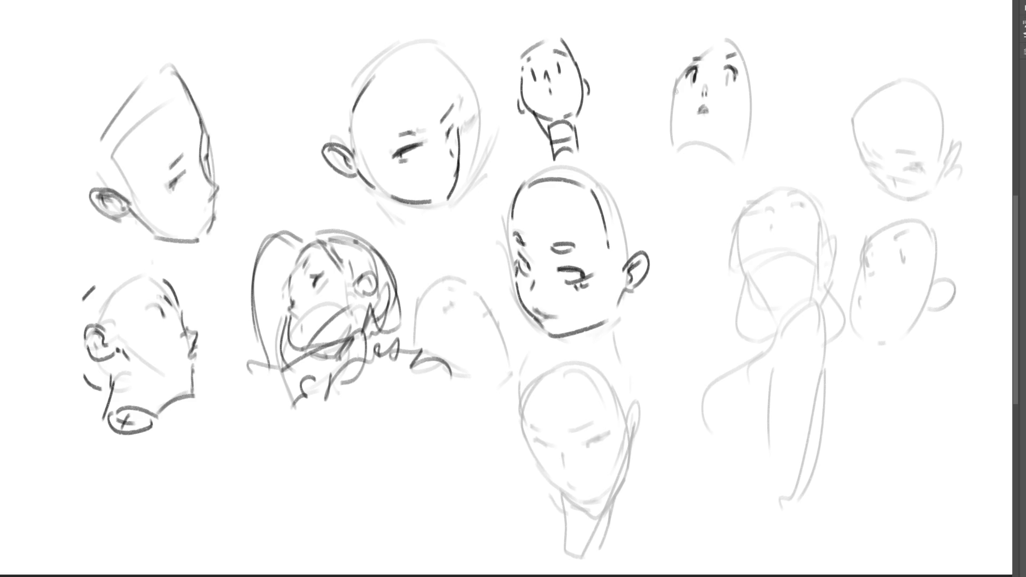
pyautogui.moveTo(683, 65); pyautogui.dragTo(675, 82)
pyautogui.hotkey('ctrl', 'z')
pyautogui.hotkey('ctrl', 'z')
pyautogui.moveTo(711, 36)
pyautogui.mouseDown()
pyautogui.moveTo(682, 62)
pyautogui.moveTo(745, 50)
pyautogui.mouseUp()
pyautogui.moveTo(675, 88); pyautogui.dragTo(684, 133)
pyautogui.moveTo(691, 132); pyautogui.dragTo(691, 143)
pyautogui.hotkey('ctrl', 'z')
pyautogui.hotkey('ctrl', 'z')
pyautogui.moveTo(678, 108)
pyautogui.mouseDown()
pyautogui.moveTo(693, 144)
pyautogui.moveTo(730, 145)
pyautogui.moveTo(753, 95)
pyautogui.mouseUp()
pyautogui.hotkey('ctrl', 'z')
pyautogui.hotkey('ctrl', 'z')
pyautogui.moveTo(747, 56); pyautogui.dragTo(743, 131)
pyautogui.moveTo(675, 91); pyautogui.dragTo(690, 171)
# - Draw the neck lines and base below the top-right head and hatch the neck
pyautogui.moveTo(688, 143)
pyautogui.mouseDown()
pyautogui.moveTo(728, 145)
pyautogui.moveTo(725, 180)
pyautogui.mouseUp()
pyautogui.moveTo(738, 126); pyautogui.dragTo(724, 194)
pyautogui.moveTo(690, 142); pyautogui.dragTo(682, 193)
pyautogui.moveTo(719, 181)
pyautogui.mouseDown()
pyautogui.moveTo(723, 194)
pyautogui.moveTo(709, 205)
pyautogui.mouseUp()
pyautogui.moveTo(722, 195); pyautogui.dragTo(711, 199)
pyautogui.moveTo(710, 188); pyautogui.dragTo(695, 200)
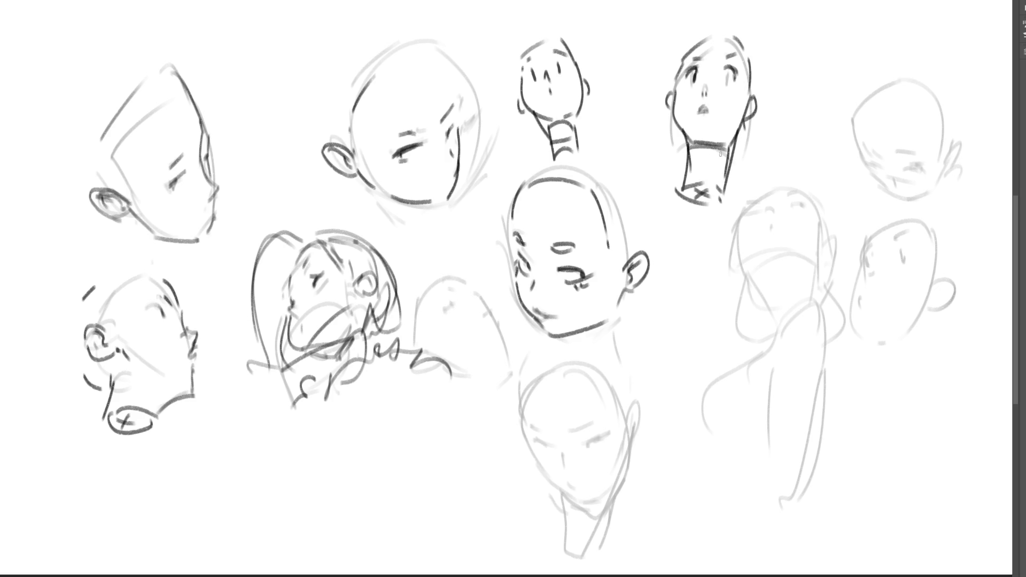
pyautogui.moveTo(691, 138)
pyautogui.mouseDown()
pyautogui.moveTo(727, 134)
pyautogui.moveTo(696, 161)
pyautogui.moveTo(725, 151)
pyautogui.moveTo(714, 176)
pyautogui.moveTo(699, 169)
pyautogui.mouseUp()
pyautogui.hotkey('ctrl', 'z')
pyautogui.hotkey('ctrl', 'z')
pyautogui.moveTo(704, 147); pyautogui.dragTo(712, 169)
pyautogui.moveTo(717, 149)
pyautogui.mouseDown()
pyautogui.moveTo(720, 166)
pyautogui.moveTo(738, 133)
pyautogui.mouseUp()
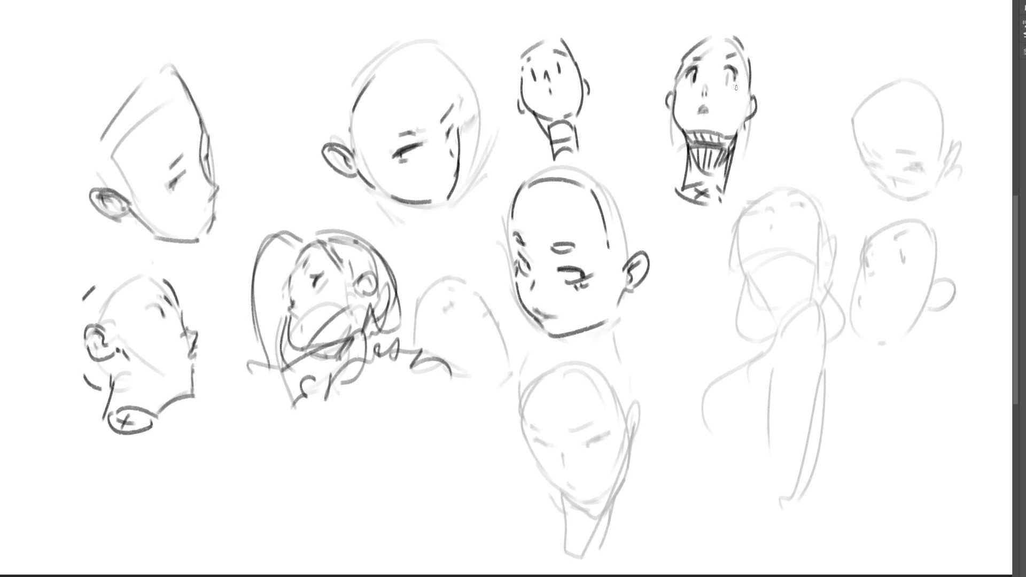
# - Add the eye mark and left eyebrow, reinforce the neck and jaw, and line the right side
pyautogui.moveTo(724, 69); pyautogui.dragTo(736, 84)
pyautogui.moveTo(691, 61); pyautogui.dragTo(707, 54)
pyautogui.moveTo(733, 162); pyautogui.dragTo(730, 150)
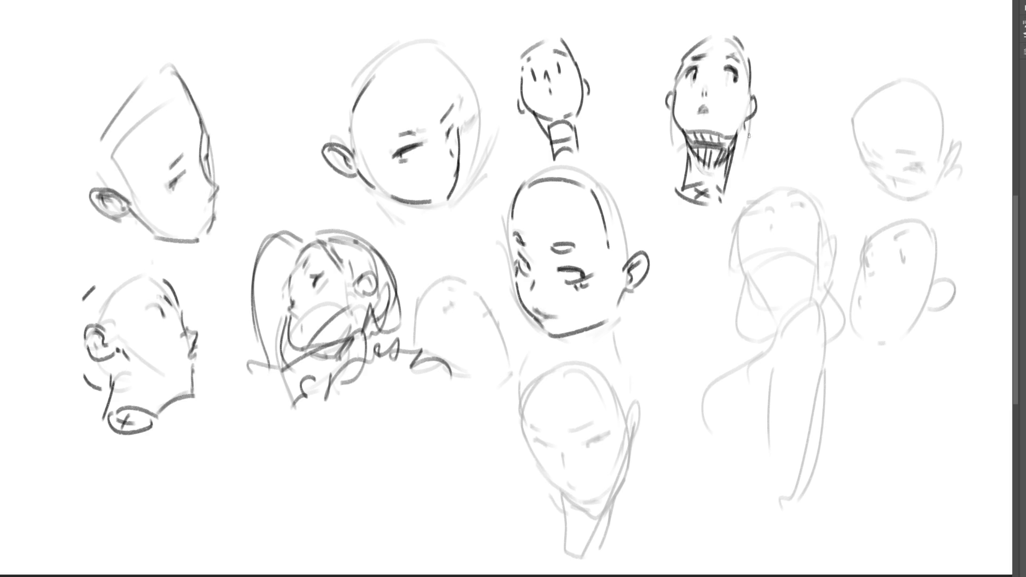
pyautogui.moveTo(687, 130)
pyautogui.mouseDown()
pyautogui.moveTo(742, 138)
pyautogui.moveTo(701, 142)
pyautogui.moveTo(713, 145)
pyautogui.mouseUp()
pyautogui.moveTo(748, 62); pyautogui.dragTo(743, 158)
# - Draw long hair strokes framing the top-right head's crown and both sides
pyautogui.moveTo(686, 42)
pyautogui.mouseDown()
pyautogui.moveTo(720, 26)
pyautogui.moveTo(744, 68)
pyautogui.moveTo(718, 33)
pyautogui.mouseUp()
pyautogui.moveTo(752, 83); pyautogui.dragTo(770, 77)
pyautogui.moveTo(727, 27)
pyautogui.mouseDown()
pyautogui.moveTo(759, 94)
pyautogui.moveTo(760, 126)
pyautogui.moveTo(745, 151)
pyautogui.mouseUp()
pyautogui.moveTo(766, 94)
pyautogui.mouseDown()
pyautogui.moveTo(761, 156)
pyautogui.moveTo(746, 155)
pyautogui.mouseUp()
pyautogui.moveTo(711, 20); pyautogui.dragTo(662, 64)
pyautogui.moveTo(668, 67)
pyautogui.mouseDown()
pyautogui.moveTo(668, 91)
pyautogui.moveTo(676, 88)
pyautogui.mouseUp()
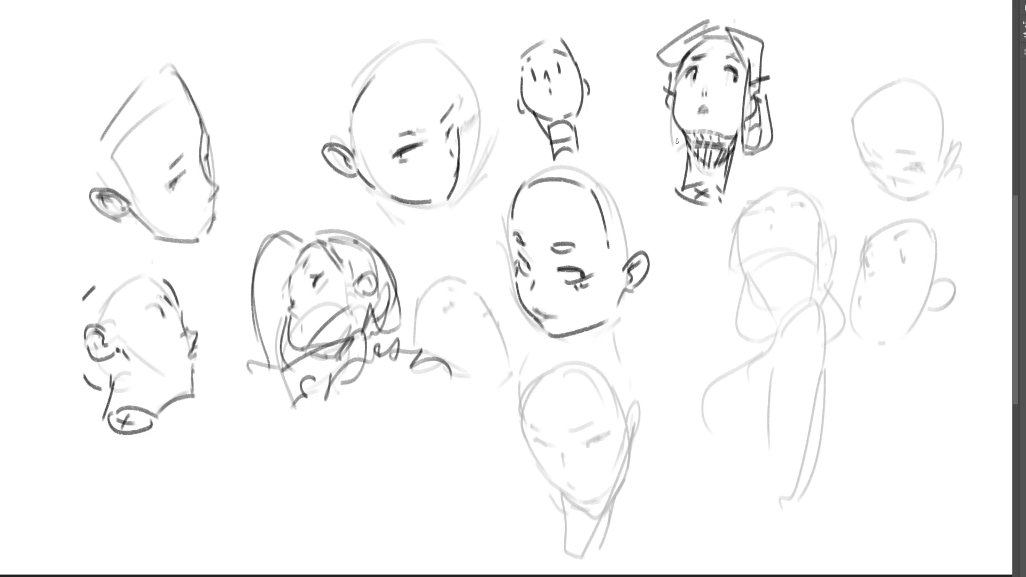
pyautogui.moveTo(679, 126); pyautogui.dragTo(683, 151)
pyautogui.moveTo(754, 152)
pyautogui.mouseDown()
pyautogui.moveTo(738, 185)
pyautogui.moveTo(741, 169)
pyautogui.mouseUp()
pyautogui.moveTo(444, 69)
pyautogui.mouseDown()
pyautogui.moveTo(454, 100)
pyautogui.moveTo(416, 134)
pyautogui.mouseUp()
# - Remove stray eyebrow strokes and darken the eared head's right cheek and lower jaw
pyautogui.hotkey('ctrl', 'z')
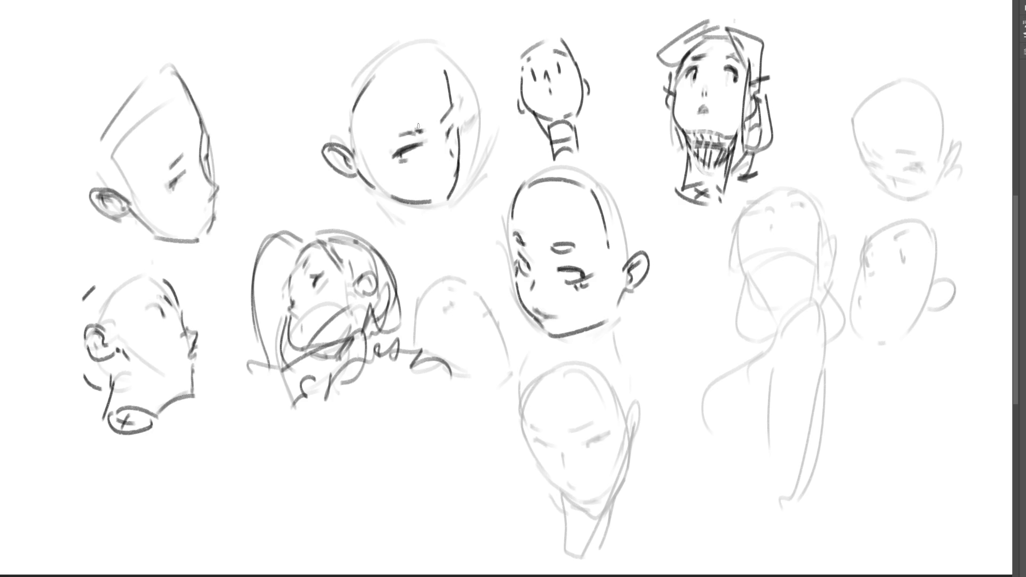
pyautogui.hotkey('ctrl', 'z')
pyautogui.hotkey('ctrl', 'z')
pyautogui.moveTo(452, 137); pyautogui.dragTo(444, 153)
pyautogui.moveTo(441, 177); pyautogui.dragTo(437, 177)
pyautogui.moveTo(457, 180); pyautogui.dragTo(444, 196)
pyautogui.hotkey('ctrl', 'z')
# - Redraw the jaw darker and add strokes across the eyes, cheek line and top right
pyautogui.moveTo(457, 179); pyautogui.dragTo(443, 200)
pyautogui.moveTo(441, 143)
pyautogui.mouseDown()
pyautogui.moveTo(402, 163)
pyautogui.moveTo(440, 158)
pyautogui.mouseUp()
pyautogui.moveTo(455, 125); pyautogui.dragTo(453, 151)
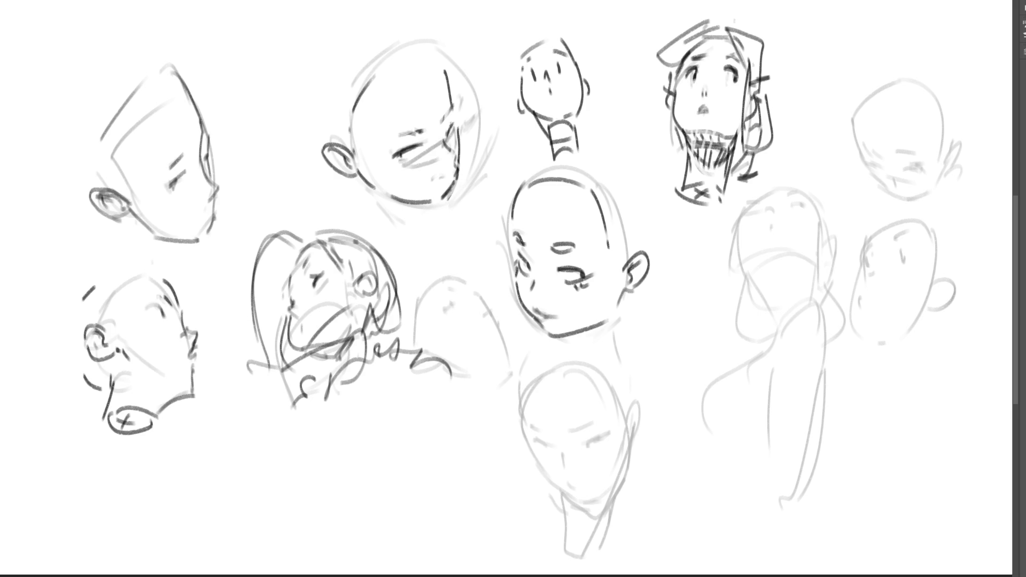
pyautogui.moveTo(449, 98); pyautogui.dragTo(443, 117)
pyautogui.moveTo(450, 99); pyautogui.dragTo(442, 66)
pyautogui.hotkey('ctrl', 'z')
# - Ink the lower central head's eyes with a pupil, eyebrows, nose, left jaw and right cheek
pyautogui.moveTo(416, 145); pyautogui.dragTo(425, 153)
pyautogui.moveTo(529, 441); pyautogui.dragTo(587, 447)
pyautogui.moveTo(582, 442); pyautogui.dragTo(609, 435)
pyautogui.moveTo(527, 428); pyautogui.dragTo(598, 422)
pyautogui.moveTo(562, 455); pyautogui.dragTo(577, 490)
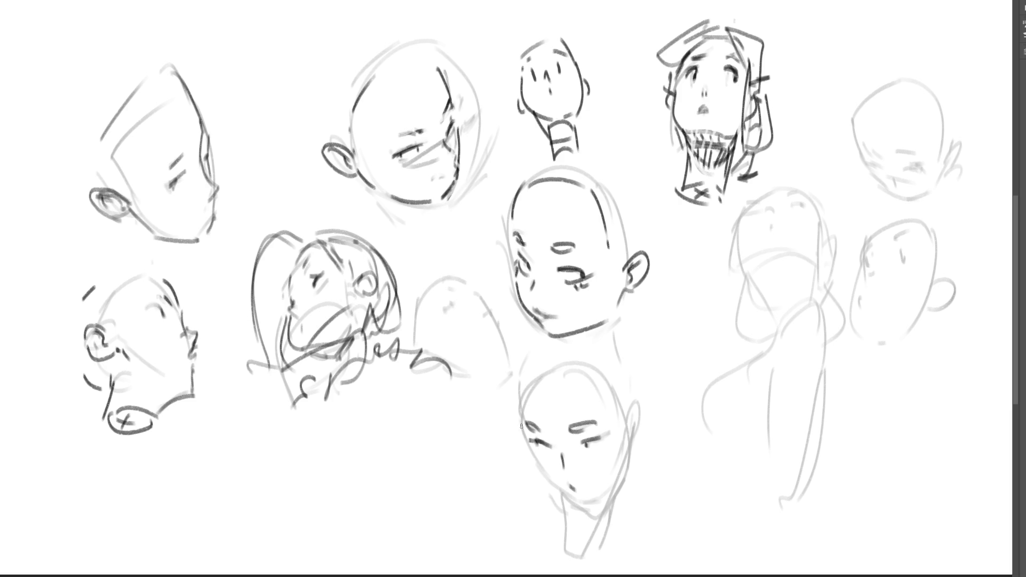
pyautogui.moveTo(530, 447)
pyautogui.mouseDown()
pyautogui.moveTo(570, 499)
pyautogui.moveTo(620, 483)
pyautogui.mouseUp()
pyautogui.moveTo(631, 424); pyautogui.dragTo(624, 466)
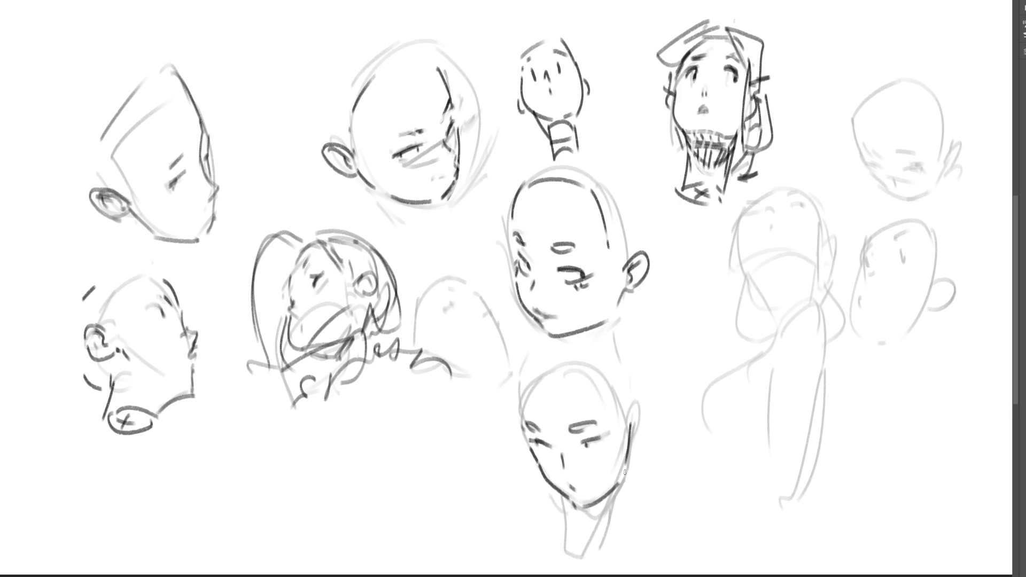
# - Ink the lower head's skull outline on both sides and a line from ear down the neck
pyautogui.moveTo(521, 418)
pyautogui.mouseDown()
pyautogui.moveTo(514, 395)
pyautogui.moveTo(542, 357)
pyautogui.mouseUp()
pyautogui.hotkey('ctrl', 'z')
pyautogui.moveTo(517, 395)
pyautogui.mouseDown()
pyautogui.moveTo(547, 359)
pyautogui.moveTo(618, 405)
pyautogui.moveTo(641, 400)
pyautogui.moveTo(636, 443)
pyautogui.moveTo(641, 401)
pyautogui.mouseUp()
pyautogui.moveTo(521, 374); pyautogui.dragTo(542, 343)
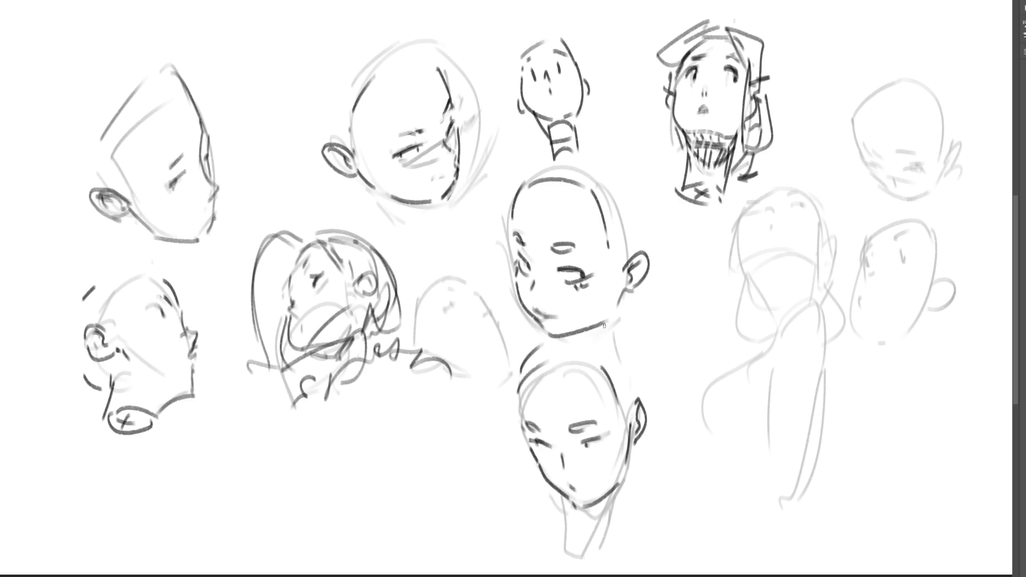
pyautogui.moveTo(634, 357); pyautogui.dragTo(635, 381)
pyautogui.moveTo(632, 437); pyautogui.dragTo(615, 531)
# - Draw the front neck lines and hatch the neck with vertical strokes
pyautogui.moveTo(568, 500); pyautogui.dragTo(585, 563)
pyautogui.moveTo(566, 500); pyautogui.dragTo(604, 556)
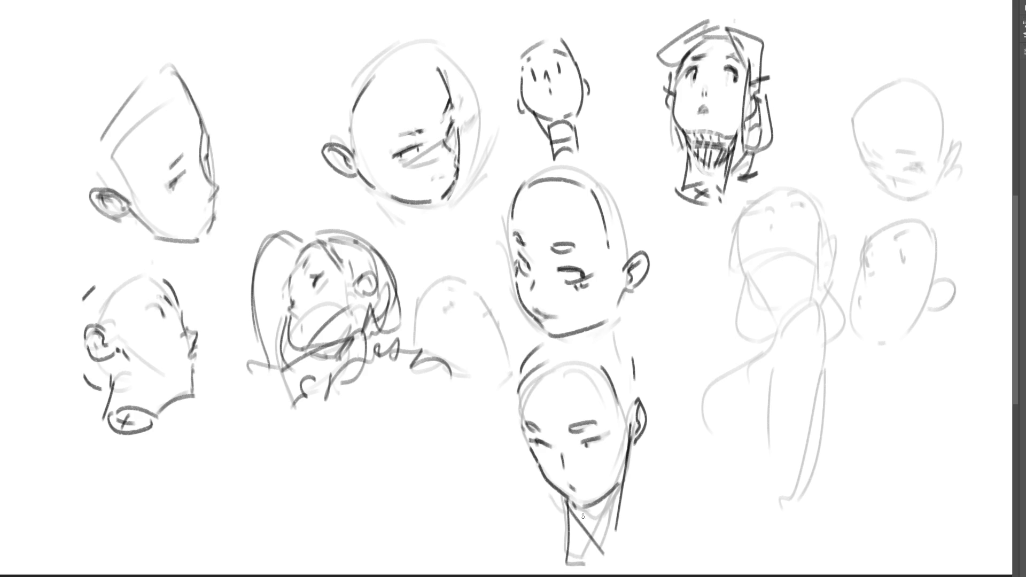
pyautogui.moveTo(586, 508); pyautogui.dragTo(604, 553)
pyautogui.moveTo(608, 496); pyautogui.dragTo(610, 553)
pyautogui.moveTo(613, 489)
pyautogui.mouseDown()
pyautogui.moveTo(612, 535)
pyautogui.moveTo(622, 510)
pyautogui.moveTo(598, 545)
pyautogui.mouseUp()
pyautogui.moveTo(591, 506)
pyautogui.mouseDown()
pyautogui.moveTo(596, 540)
pyautogui.moveTo(578, 519)
pyautogui.mouseUp()
pyautogui.moveTo(612, 489); pyautogui.dragTo(609, 548)
pyautogui.moveTo(623, 461); pyautogui.dragTo(610, 495)
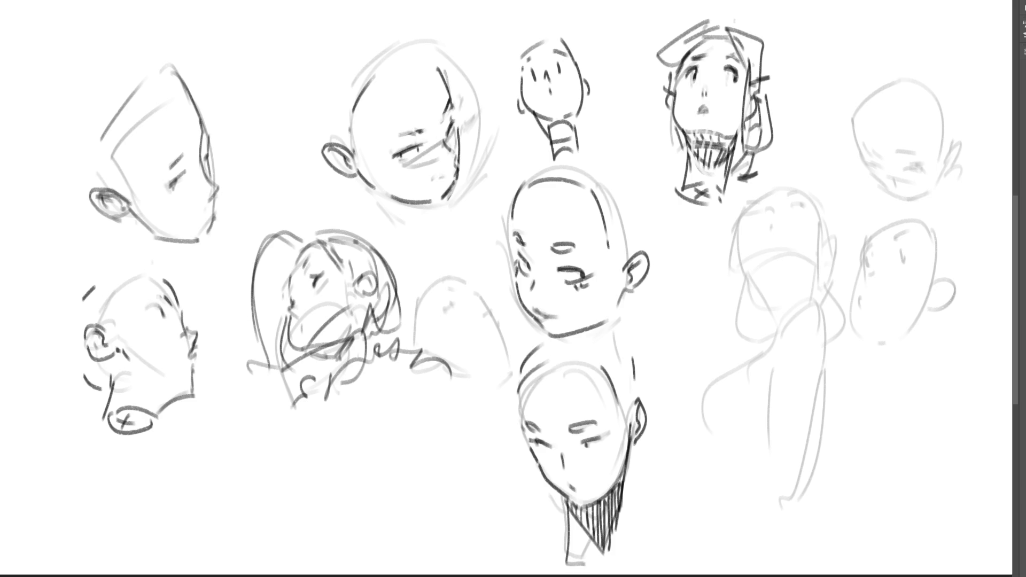
pyautogui.hotkey('ctrl', 'z')
# - Ink the back-view figure's head outline: top, both sides extending downward
pyautogui.moveTo(747, 206)
pyautogui.mouseDown()
pyautogui.moveTo(790, 188)
pyautogui.moveTo(773, 210)
pyautogui.moveTo(807, 203)
pyautogui.mouseUp()
pyautogui.moveTo(745, 212); pyautogui.dragTo(747, 274)
pyautogui.moveTo(806, 196); pyautogui.dragTo(821, 262)
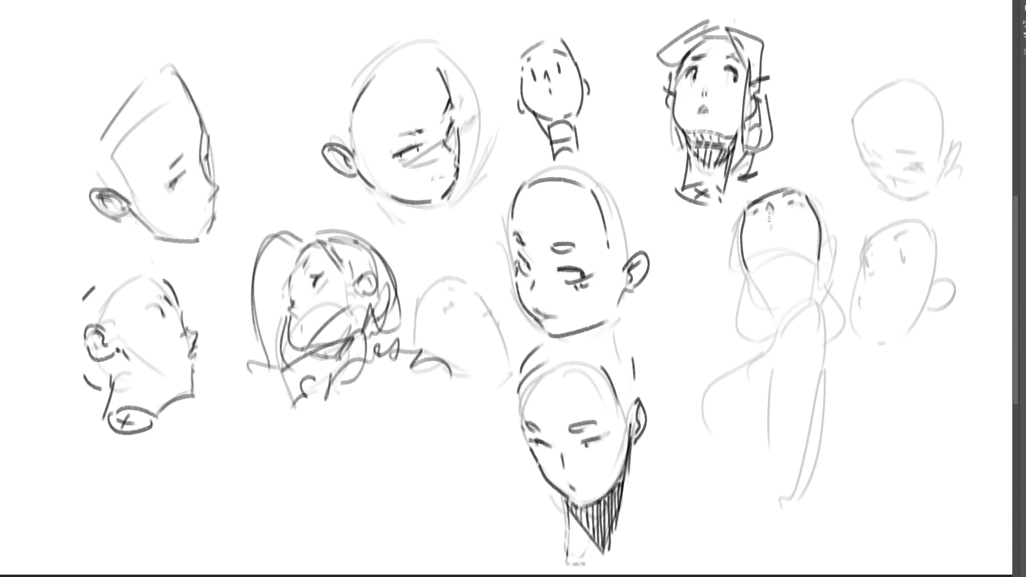
pyautogui.moveTo(769, 217)
pyautogui.mouseDown()
pyautogui.moveTo(776, 232)
pyautogui.moveTo(832, 246)
pyautogui.moveTo(827, 255)
pyautogui.mouseUp()
pyautogui.moveTo(738, 256); pyautogui.dragTo(764, 298)
pyautogui.hotkey('ctrl', 'z')
pyautogui.moveTo(743, 241); pyautogui.dragTo(762, 289)
pyautogui.moveTo(821, 226); pyautogui.dragTo(813, 299)
pyautogui.moveTo(765, 259); pyautogui.dragTo(812, 258)
pyautogui.hotkey('ctrl', 'z')
# - Draw the figure's back and curved shoulder lines, then erase to fade the left sketches
pyautogui.moveTo(764, 280)
pyautogui.mouseDown()
pyautogui.moveTo(774, 332)
pyautogui.moveTo(826, 364)
pyautogui.moveTo(809, 502)
pyautogui.mouseUp()
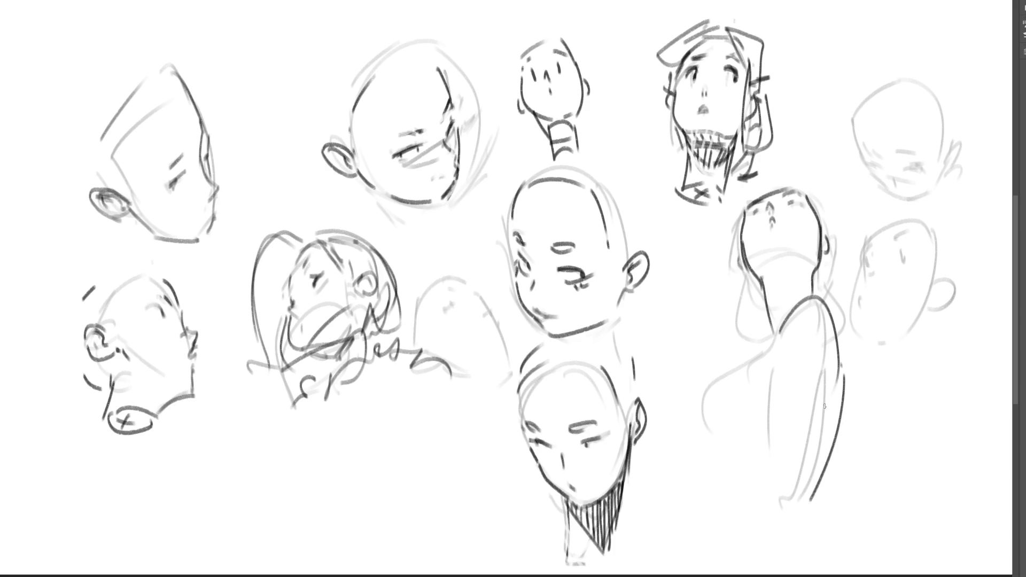
pyautogui.hotkey('ctrl', 'z')
pyautogui.moveTo(839, 375); pyautogui.dragTo(799, 503)
pyautogui.moveTo(822, 387); pyautogui.dragTo(779, 485)
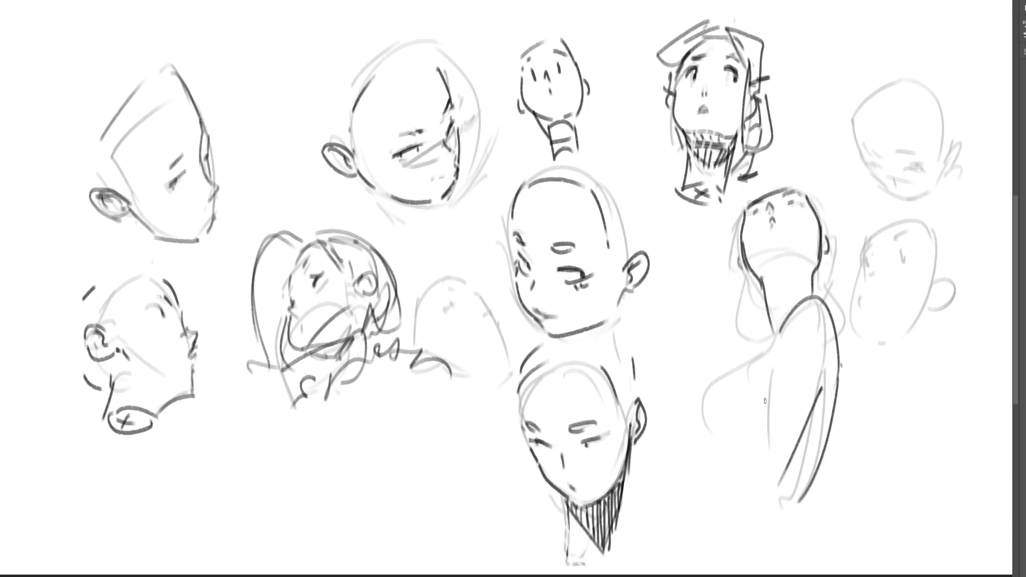
pyautogui.moveTo(772, 357); pyautogui.dragTo(749, 430)
pyautogui.moveTo(735, 469); pyautogui.dragTo(754, 488)
pyautogui.moveTo(773, 343)
pyautogui.mouseDown()
pyautogui.moveTo(711, 389)
pyautogui.moveTo(696, 441)
pyautogui.moveTo(724, 481)
pyautogui.moveTo(787, 513)
pyautogui.mouseUp()
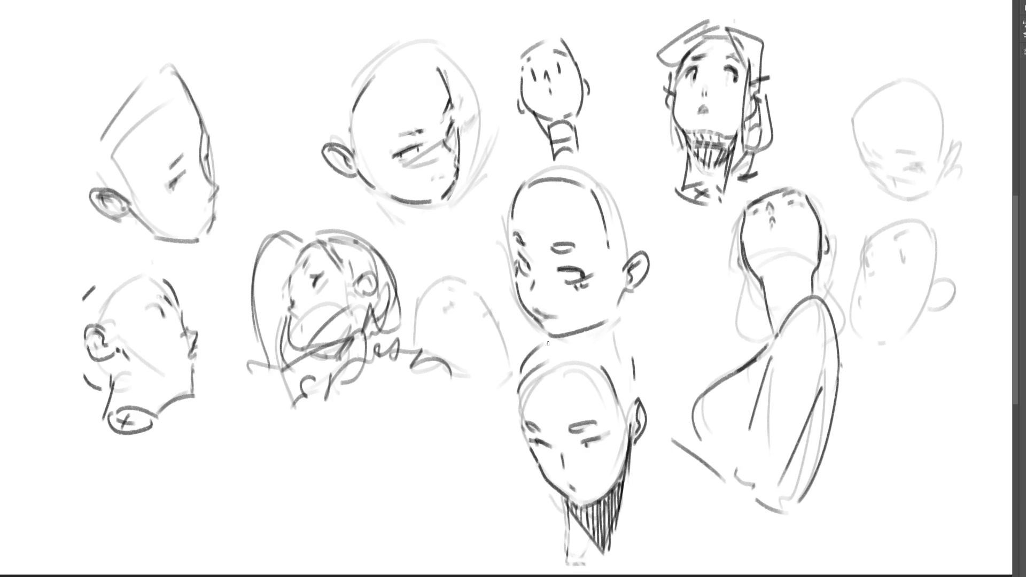
pyautogui.press('e')
pyautogui.moveTo(436, 62)
pyautogui.mouseDown()
pyautogui.moveTo(384, 257)
pyautogui.moveTo(80, 57)
pyautogui.moveTo(378, 435)
pyautogui.moveTo(419, 102)
pyautogui.mouseUp()
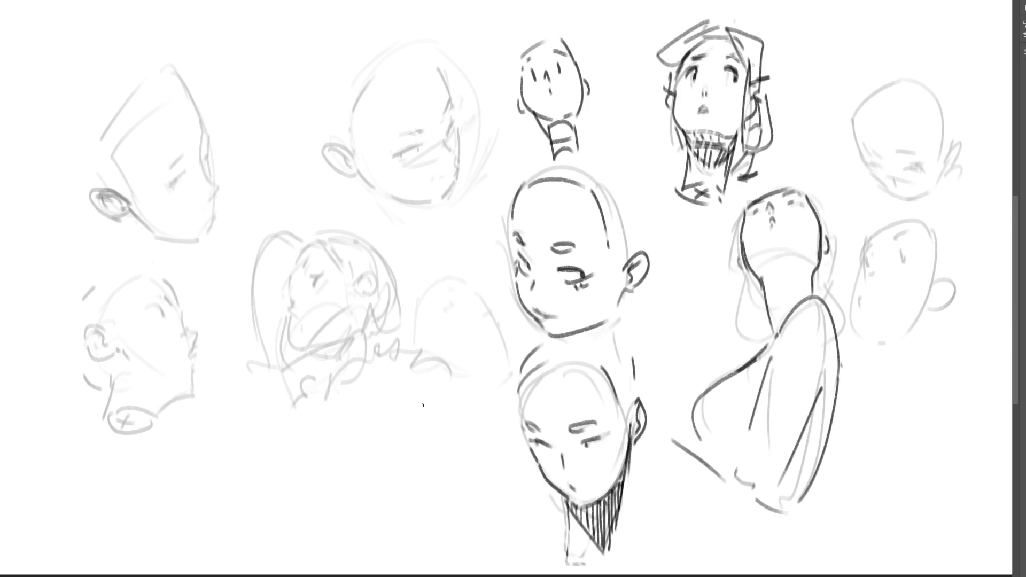
# - Ink the mid-left profile head's eye and a short jaw line, retrying the ear stroke
pyautogui.moveTo(311, 284)
pyautogui.mouseDown()
pyautogui.moveTo(319, 274)
pyautogui.moveTo(304, 268)
pyautogui.moveTo(290, 286)
pyautogui.moveTo(309, 237)
pyautogui.moveTo(336, 255)
pyautogui.moveTo(286, 293)
pyautogui.moveTo(305, 365)
pyautogui.mouseUp()
pyautogui.hotkey('ctrl', 'z')
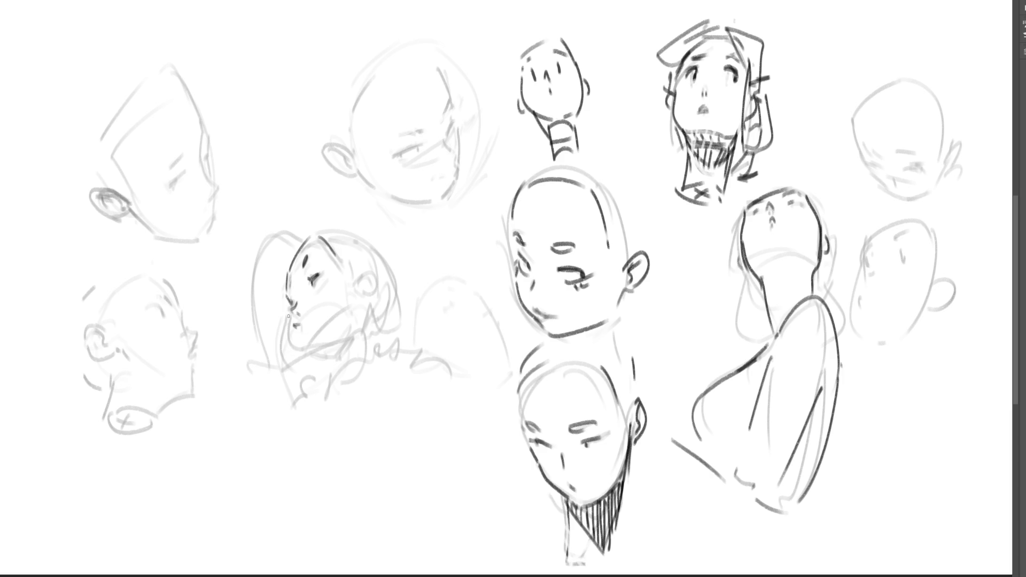
pyautogui.moveTo(288, 316)
pyautogui.mouseDown()
pyautogui.moveTo(305, 362)
pyautogui.moveTo(341, 371)
pyautogui.mouseUp()
pyautogui.hotkey('ctrl', 'z')
pyautogui.moveTo(302, 359)
pyautogui.mouseDown()
pyautogui.moveTo(334, 357)
pyautogui.moveTo(353, 335)
pyautogui.mouseUp()
pyautogui.hotkey('ctrl', 'z')
pyautogui.moveTo(359, 298); pyautogui.dragTo(358, 324)
pyautogui.moveTo(357, 267)
pyautogui.mouseDown()
pyautogui.moveTo(372, 286)
pyautogui.moveTo(374, 267)
pyautogui.moveTo(362, 278)
pyautogui.moveTo(360, 265)
pyautogui.moveTo(365, 273)
pyautogui.mouseUp()
pyautogui.hotkey('ctrl', 'z')
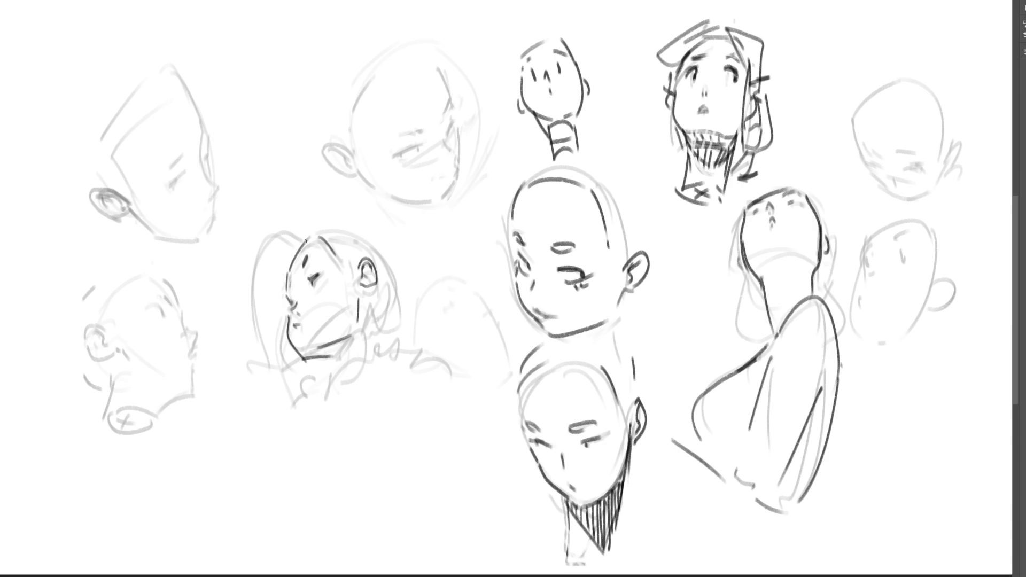
# - Add the profile head's upper-left edge, hair and earring, plus an eye on the far-right head
pyautogui.moveTo(297, 248); pyautogui.dragTo(290, 257)
pyautogui.moveTo(319, 221)
pyautogui.mouseDown()
pyautogui.moveTo(366, 233)
pyautogui.moveTo(410, 294)
pyautogui.moveTo(368, 317)
pyautogui.moveTo(397, 324)
pyautogui.mouseUp()
pyautogui.moveTo(406, 304); pyautogui.dragTo(399, 335)
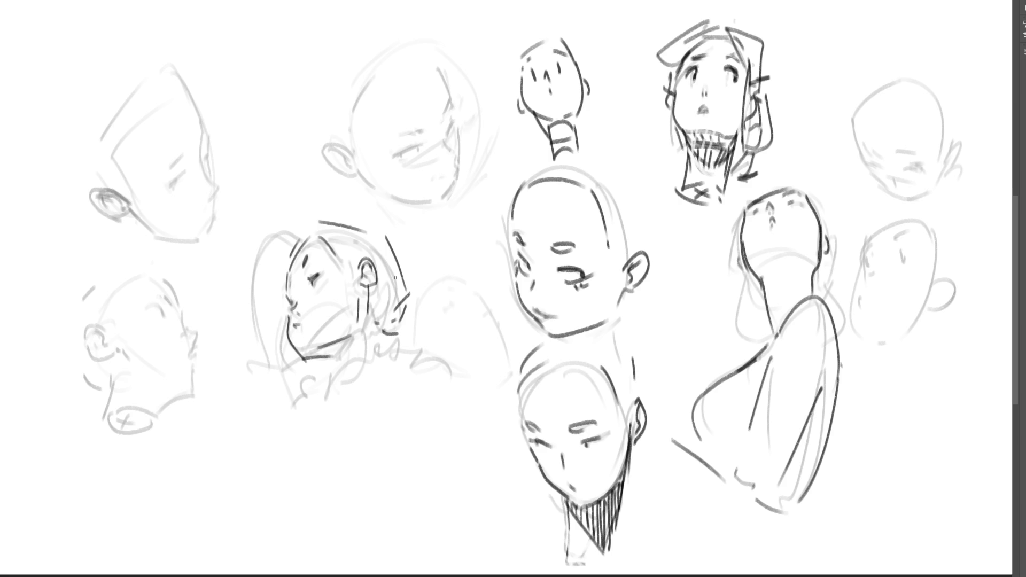
pyautogui.moveTo(860, 136)
pyautogui.mouseDown()
pyautogui.moveTo(874, 153)
pyautogui.moveTo(923, 156)
pyautogui.moveTo(923, 171)
pyautogui.mouseUp()
# - Darken and redraw the left eye line of the upper-right head
pyautogui.hotkey('ctrl', 'z')
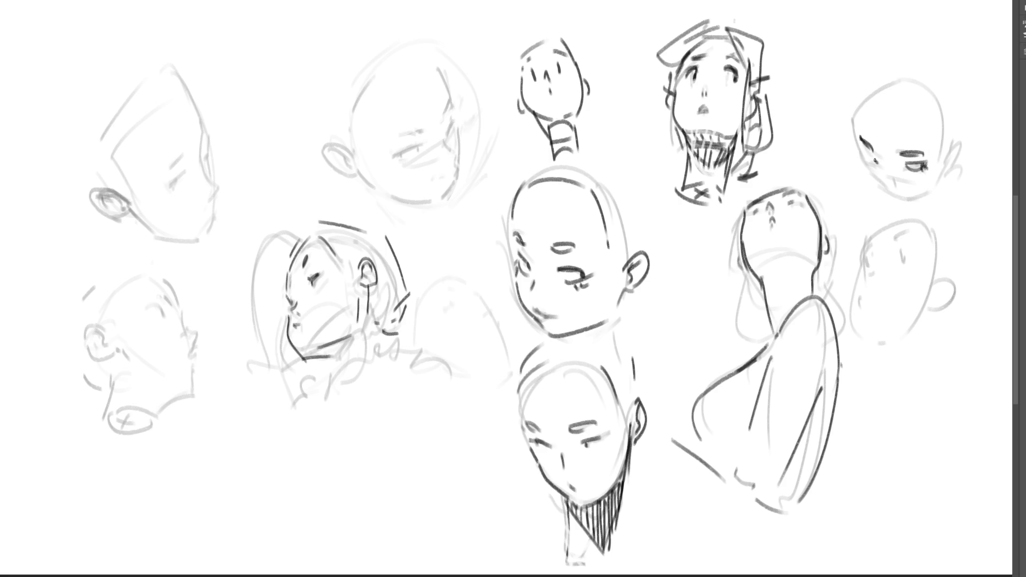
pyautogui.moveTo(867, 152); pyautogui.dragTo(875, 168)
pyautogui.moveTo(858, 138)
pyautogui.mouseDown()
pyautogui.moveTo(886, 187)
pyautogui.moveTo(926, 188)
pyautogui.moveTo(957, 153)
pyautogui.moveTo(962, 117)
pyautogui.mouseUp()
pyautogui.hotkey('ctrl', 'z')
pyautogui.hotkey('ctrl', 'z')
pyautogui.hotkey('ctrl', 'z')
pyautogui.hotkey('ctrl', 'z')
pyautogui.hotkey('ctrl', 'z')
pyautogui.hotkey('ctrl', 'z')
# - Draw the upper-right head's ear and retrace its crown and right-side outline
pyautogui.moveTo(946, 153); pyautogui.dragTo(960, 127)
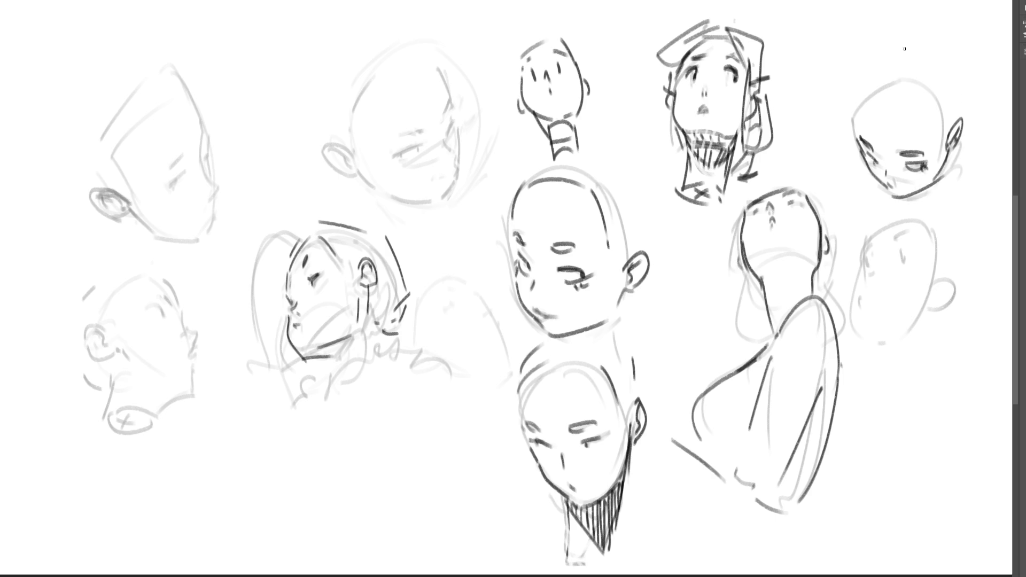
pyautogui.moveTo(852, 121); pyautogui.dragTo(882, 82)
pyautogui.hotkey('ctrl', 'z')
pyautogui.moveTo(852, 116)
pyautogui.mouseDown()
pyautogui.moveTo(882, 77)
pyautogui.moveTo(920, 63)
pyautogui.moveTo(954, 113)
pyautogui.moveTo(947, 72)
pyautogui.moveTo(952, 119)
pyautogui.mouseUp()
pyautogui.hotkey('ctrl', 'z')
pyautogui.hotkey('ctrl', 'z')
pyautogui.hotkey('ctrl', 'z')
pyautogui.hotkey('ctrl', 'z')
pyautogui.moveTo(884, 80)
pyautogui.mouseDown()
pyautogui.moveTo(916, 69)
pyautogui.moveTo(948, 98)
pyautogui.moveTo(954, 127)
pyautogui.moveTo(936, 206)
pyautogui.mouseUp()
pyautogui.hotkey('ctrl', 'z')
pyautogui.hotkey('ctrl', 'z')
pyautogui.hotkey('ctrl', 'z')
# - Try neck and jaw lines under the upper-right head, then undo them
pyautogui.moveTo(951, 143)
pyautogui.mouseDown()
pyautogui.moveTo(945, 191)
pyautogui.moveTo(946, 167)
pyautogui.mouseUp()
pyautogui.moveTo(909, 208); pyautogui.dragTo(936, 201)
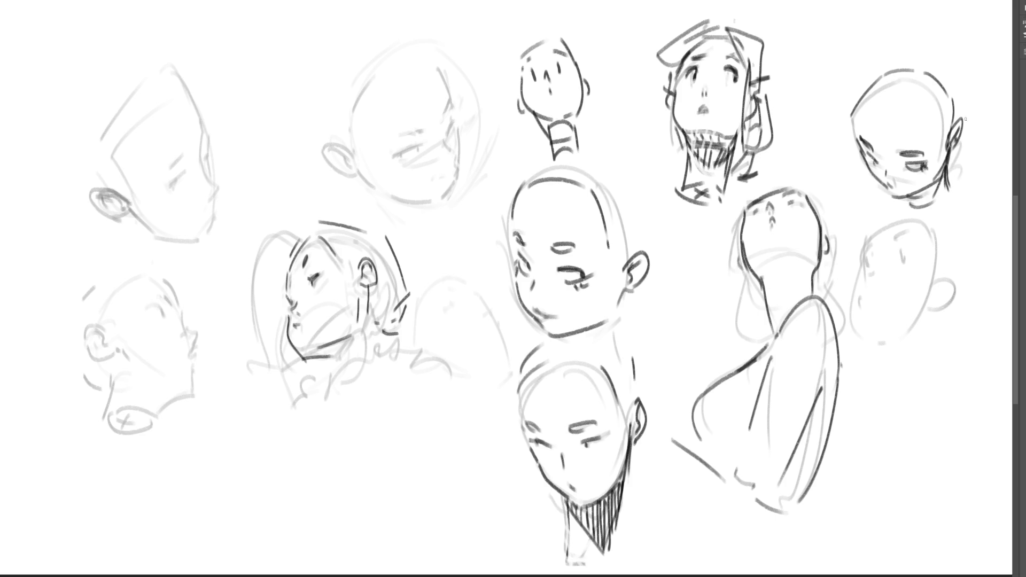
pyautogui.hotkey('ctrl', 'z')
pyautogui.hotkey('ctrl', 'z')
# - Draw a circle inside a capsule outline with a crossed loop below the lower-left head, then flip the canvas horizontally
pyautogui.moveTo(232, 446)
pyautogui.mouseDown()
pyautogui.moveTo(214, 441)
pyautogui.moveTo(230, 500)
pyautogui.moveTo(235, 444)
pyautogui.moveTo(238, 490)
pyautogui.moveTo(214, 488)
pyautogui.moveTo(213, 498)
pyautogui.moveTo(210, 426)
pyautogui.moveTo(236, 446)
pyautogui.moveTo(186, 479)
pyautogui.moveTo(163, 412)
pyautogui.moveTo(214, 411)
pyautogui.mouseUp()
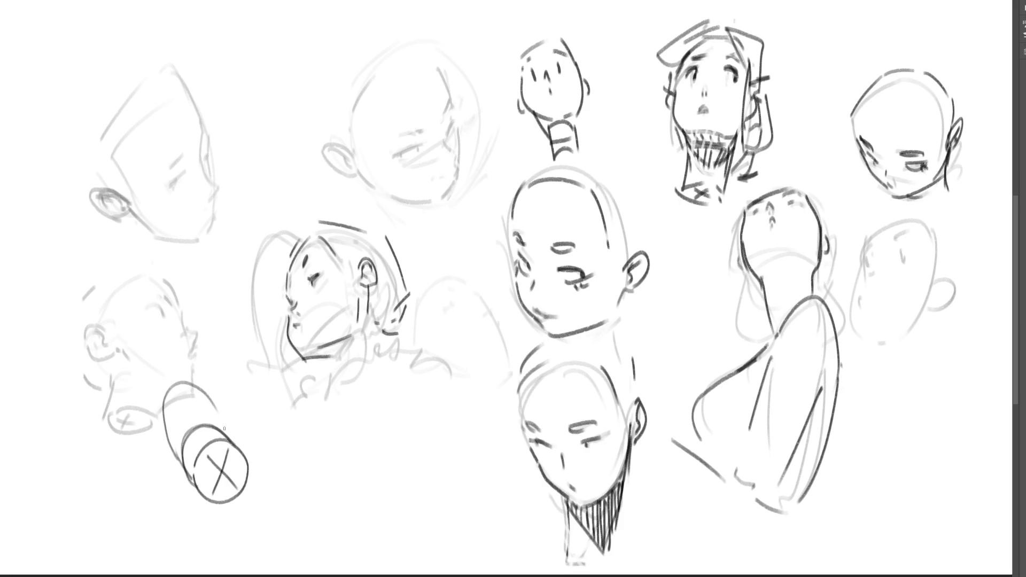
pyautogui.moveTo(162, 442)
pyautogui.mouseDown()
pyautogui.moveTo(166, 391)
pyautogui.moveTo(211, 410)
pyautogui.moveTo(231, 438)
pyautogui.mouseUp()
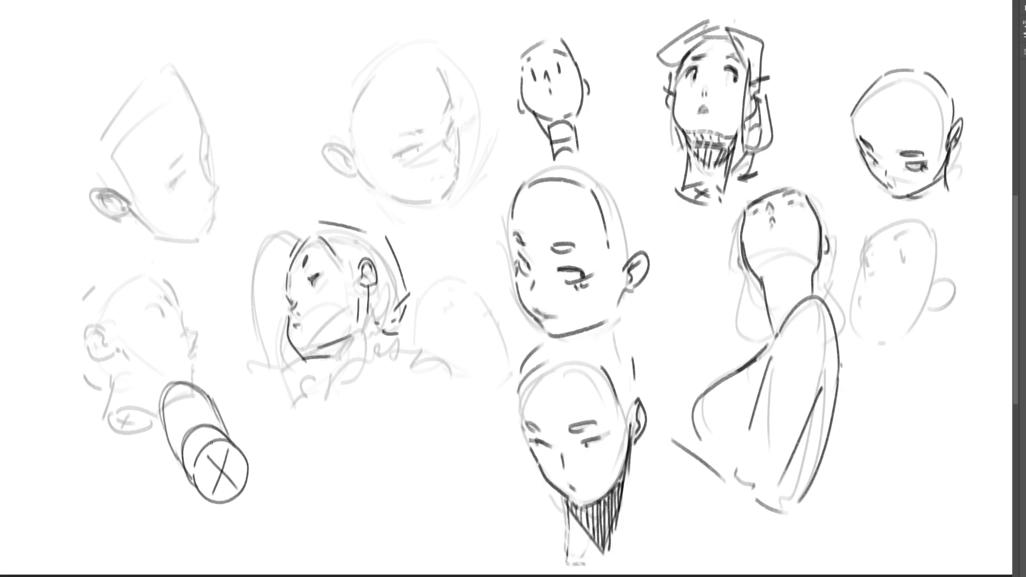
pyautogui.moveTo(158, 366)
pyautogui.mouseDown()
pyautogui.moveTo(163, 387)
pyautogui.moveTo(145, 386)
pyautogui.moveTo(143, 413)
pyautogui.mouseUp()
pyautogui.moveTo(189, 368); pyautogui.dragTo(201, 388)
pyautogui.moveTo(142, 402); pyautogui.dragTo(179, 472)
pyautogui.moveTo(207, 386); pyautogui.dragTo(218, 412)
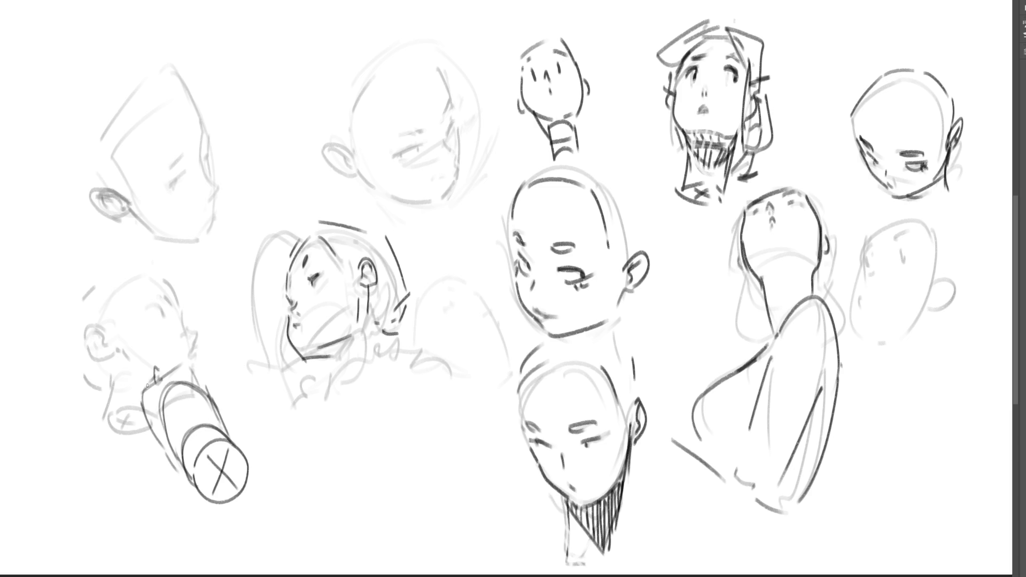
pyautogui.moveTo(147, 386)
pyautogui.mouseDown()
pyautogui.moveTo(133, 398)
pyautogui.moveTo(176, 373)
pyautogui.mouseUp()
pyautogui.press('h')
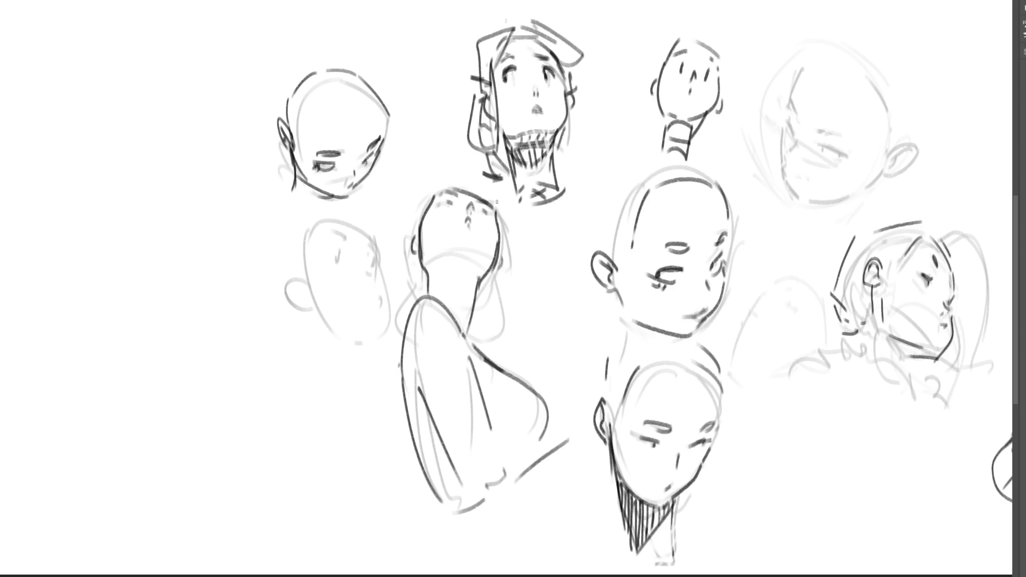
# - Move the whole sketch layer about 480 px to the left
pyautogui.hotkey('ctrl', 't')
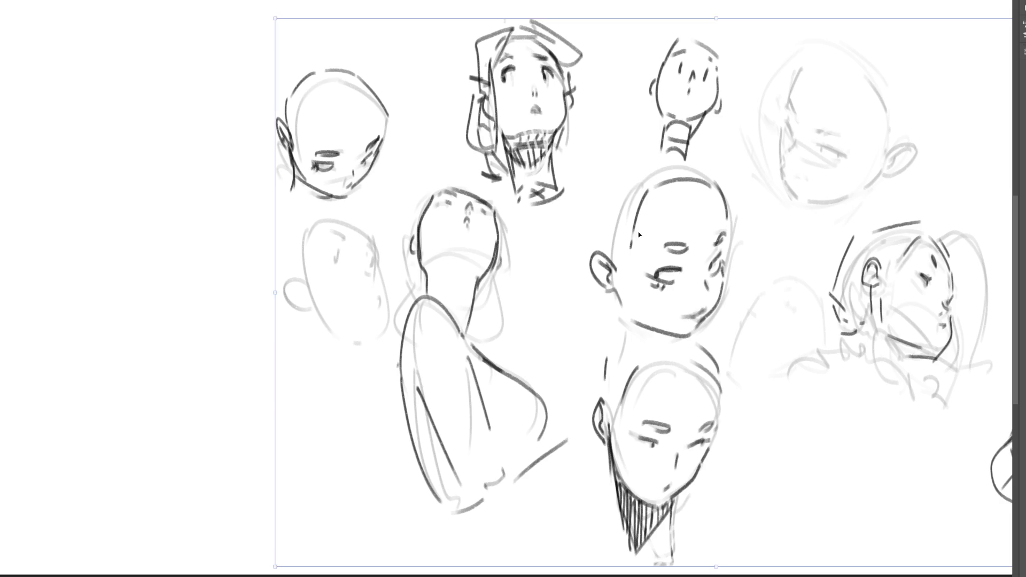
pyautogui.moveTo(639, 234); pyautogui.dragTo(382, 232)
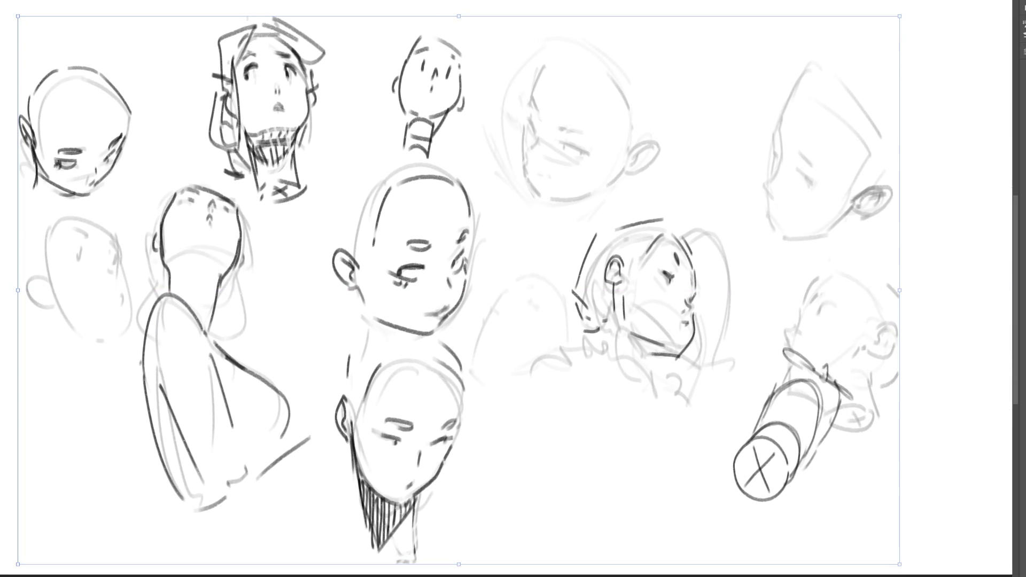
pyautogui.press('Return')
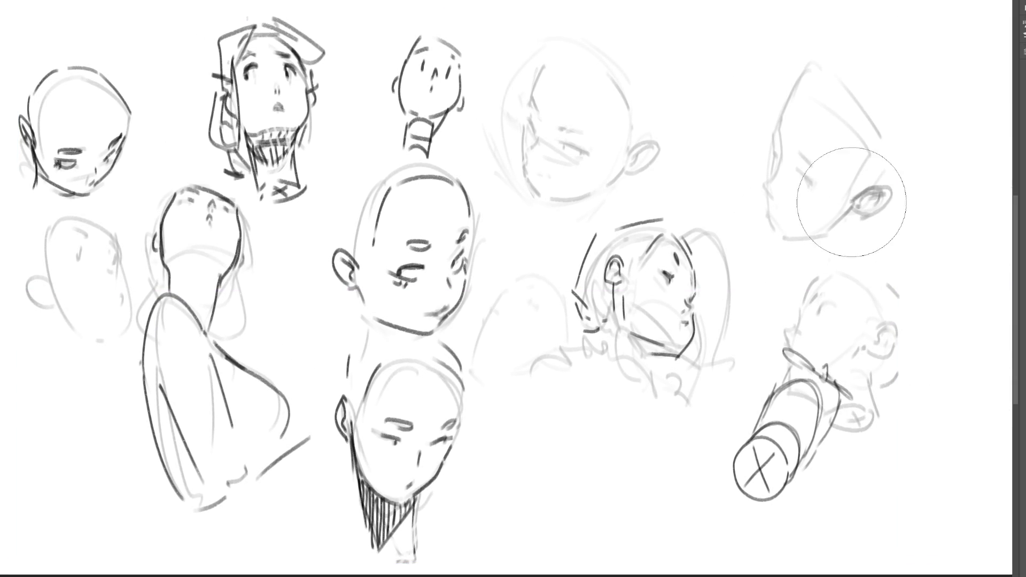
# - Erase the top-right head, upper-middle face and capsule down to faint lines
pyautogui.moveTo(852, 202)
pyautogui.mouseDown()
pyautogui.moveTo(825, 274)
pyautogui.moveTo(768, 80)
pyautogui.moveTo(889, 435)
pyautogui.moveTo(888, 235)
pyautogui.mouseUp()
pyautogui.moveTo(548, 95)
pyautogui.mouseDown()
pyautogui.moveTo(623, 114)
pyautogui.moveTo(829, 332)
pyautogui.moveTo(695, 422)
pyautogui.moveTo(788, 385)
pyautogui.mouseUp()
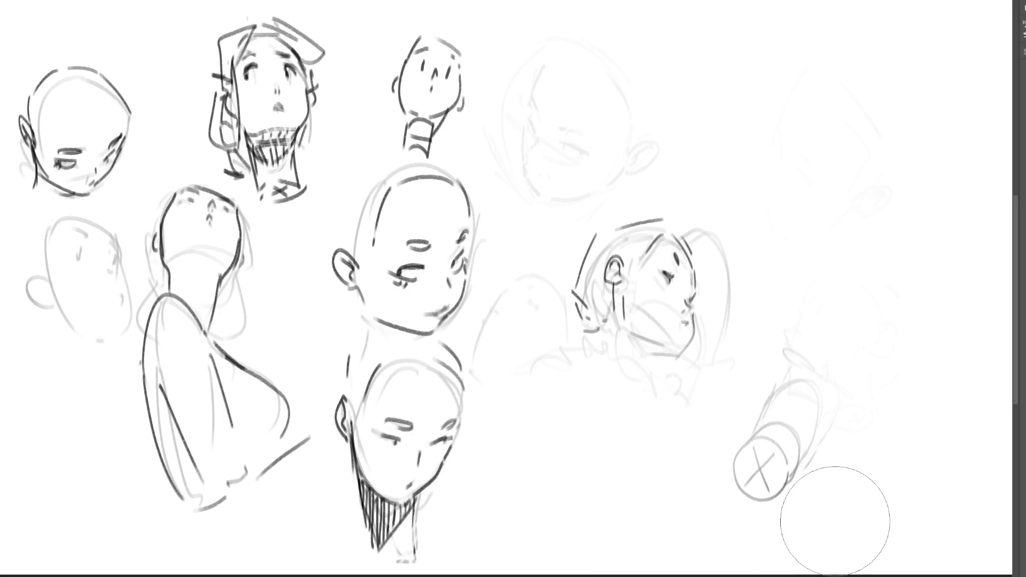
pyautogui.press('b')
# - Sketch a profile head at upper right with face line, lips, chin, neck, ear and crown
pyautogui.moveTo(750, 96)
pyautogui.mouseDown()
pyautogui.moveTo(747, 126)
pyautogui.moveTo(783, 70)
pyautogui.mouseUp()
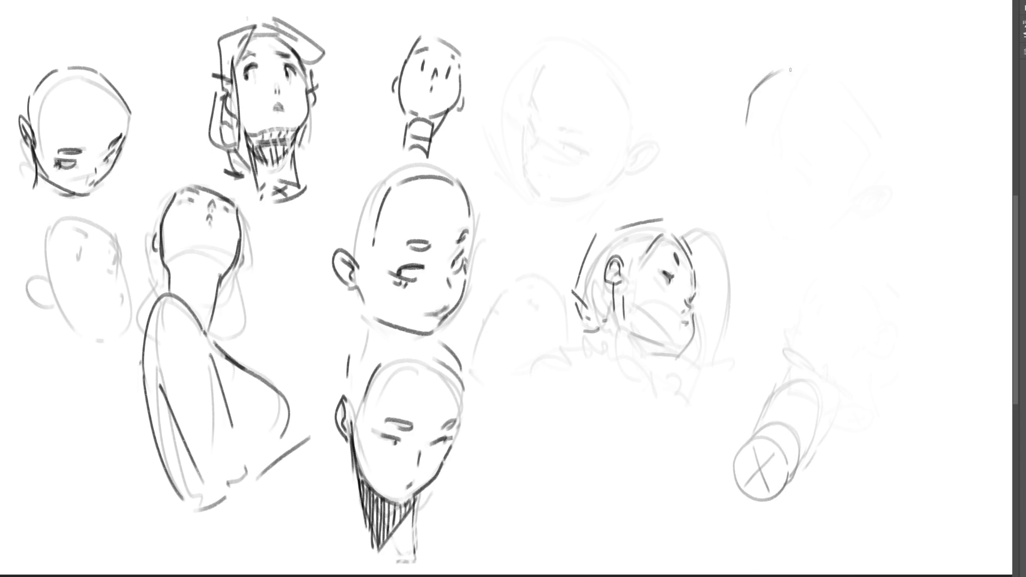
pyautogui.moveTo(750, 127)
pyautogui.mouseDown()
pyautogui.moveTo(796, 83)
pyautogui.moveTo(765, 93)
pyautogui.moveTo(778, 83)
pyautogui.moveTo(763, 102)
pyautogui.mouseUp()
pyautogui.moveTo(760, 100)
pyautogui.mouseDown()
pyautogui.moveTo(777, 79)
pyautogui.moveTo(738, 128)
pyautogui.moveTo(751, 152)
pyautogui.moveTo(732, 132)
pyautogui.moveTo(743, 119)
pyautogui.mouseUp()
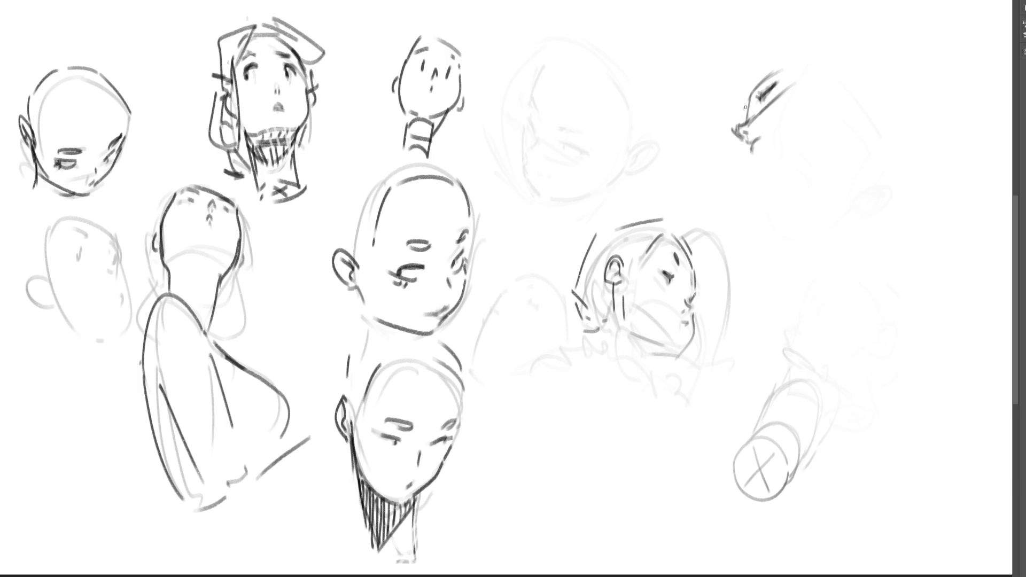
pyautogui.moveTo(754, 80); pyautogui.dragTo(745, 113)
pyautogui.moveTo(765, 71)
pyautogui.mouseDown()
pyautogui.moveTo(781, 53)
pyautogui.moveTo(807, 68)
pyautogui.moveTo(819, 108)
pyautogui.mouseUp()
pyautogui.moveTo(749, 144)
pyautogui.mouseDown()
pyautogui.moveTo(755, 185)
pyautogui.moveTo(790, 156)
pyautogui.moveTo(783, 187)
pyautogui.moveTo(816, 153)
pyautogui.mouseUp()
pyautogui.moveTo(817, 120)
pyautogui.mouseDown()
pyautogui.moveTo(823, 155)
pyautogui.moveTo(812, 190)
pyautogui.mouseUp()
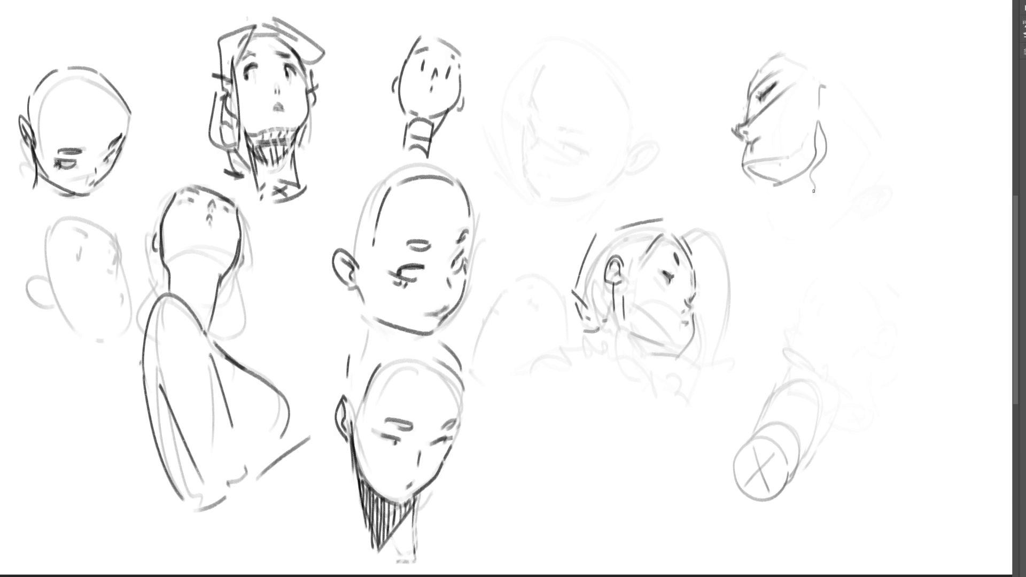
pyautogui.moveTo(832, 110)
pyautogui.mouseDown()
pyautogui.moveTo(849, 95)
pyautogui.moveTo(834, 107)
pyautogui.mouseUp()
pyautogui.moveTo(777, 53)
pyautogui.mouseDown()
pyautogui.moveTo(844, 67)
pyautogui.moveTo(864, 126)
pyautogui.mouseUp()
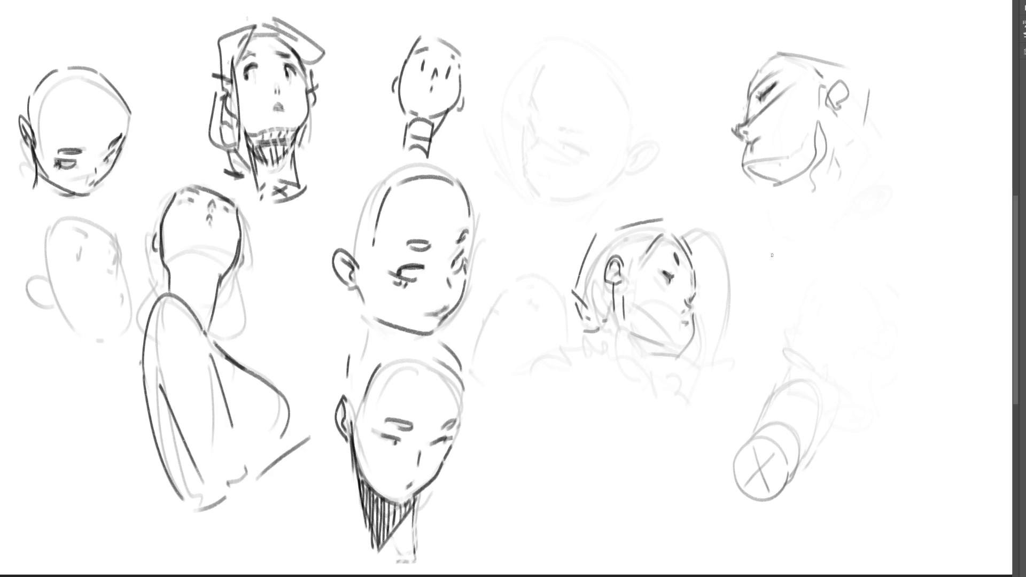
# - Lighten the profile with the soft eraser and redraw its outline and eyebrow in dark strokes
pyautogui.press('e')
pyautogui.moveTo(745, 184)
pyautogui.mouseDown()
pyautogui.moveTo(836, 91)
pyautogui.moveTo(863, 242)
pyautogui.moveTo(814, 172)
pyautogui.moveTo(802, 183)
pyautogui.moveTo(804, 155)
pyautogui.mouseUp()
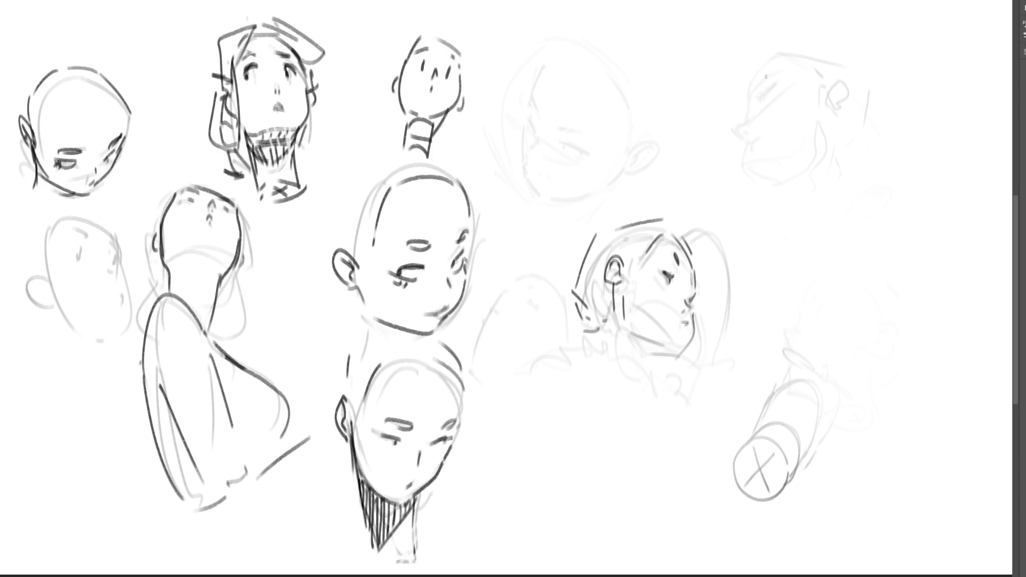
pyautogui.moveTo(792, 61)
pyautogui.mouseDown()
pyautogui.moveTo(763, 133)
pyautogui.moveTo(841, 53)
pyautogui.moveTo(861, 126)
pyautogui.moveTo(827, 114)
pyautogui.mouseUp()
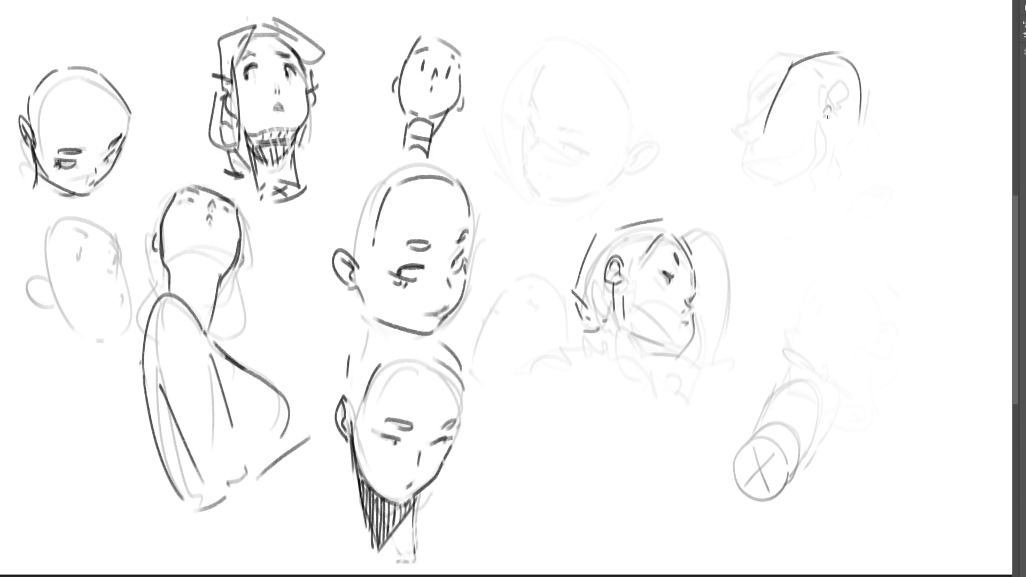
pyautogui.moveTo(806, 75)
pyautogui.mouseDown()
pyautogui.moveTo(823, 81)
pyautogui.moveTo(817, 90)
pyautogui.mouseUp()
# - Replace the eye and eyebrow with closed-eye dashes and draw the back-of-head line
pyautogui.hotkey('ctrl', 'z')
pyautogui.hotkey('ctrl', 'z')
pyautogui.moveTo(805, 74)
pyautogui.mouseDown()
pyautogui.moveTo(817, 85)
pyautogui.moveTo(823, 72)
pyautogui.moveTo(848, 102)
pyautogui.moveTo(851, 85)
pyautogui.mouseUp()
pyautogui.moveTo(819, 117)
pyautogui.mouseDown()
pyautogui.moveTo(859, 101)
pyautogui.moveTo(839, 162)
pyautogui.mouseUp()
pyautogui.hotkey('ctrl', 'z')
pyautogui.moveTo(860, 91); pyautogui.dragTo(838, 164)
pyautogui.hotkey('ctrl', 'z')
pyautogui.moveTo(859, 91); pyautogui.dragTo(839, 160)
# - Try and undo strokes on the face, jaw and right side, removing the small ear
pyautogui.hotkey('ctrl', 'z')
pyautogui.hotkey('ctrl', 'shift', 'z')
pyautogui.moveTo(793, 73); pyautogui.dragTo(782, 150)
pyautogui.moveTo(802, 109); pyautogui.dragTo(801, 115)
pyautogui.hotkey('ctrl', 'z')
pyautogui.hotkey('ctrl', 'z')
pyautogui.moveTo(834, 158); pyautogui.dragTo(823, 171)
pyautogui.moveTo(846, 82); pyautogui.dragTo(785, 148)
pyautogui.hotkey('ctrl', 'z')
pyautogui.hotkey('ctrl', 'z')
pyautogui.hotkey('ctrl', 'z')
pyautogui.moveTo(778, 89)
pyautogui.mouseDown()
pyautogui.moveTo(755, 113)
pyautogui.moveTo(773, 114)
pyautogui.mouseUp()
pyautogui.hotkey('ctrl', 'z')
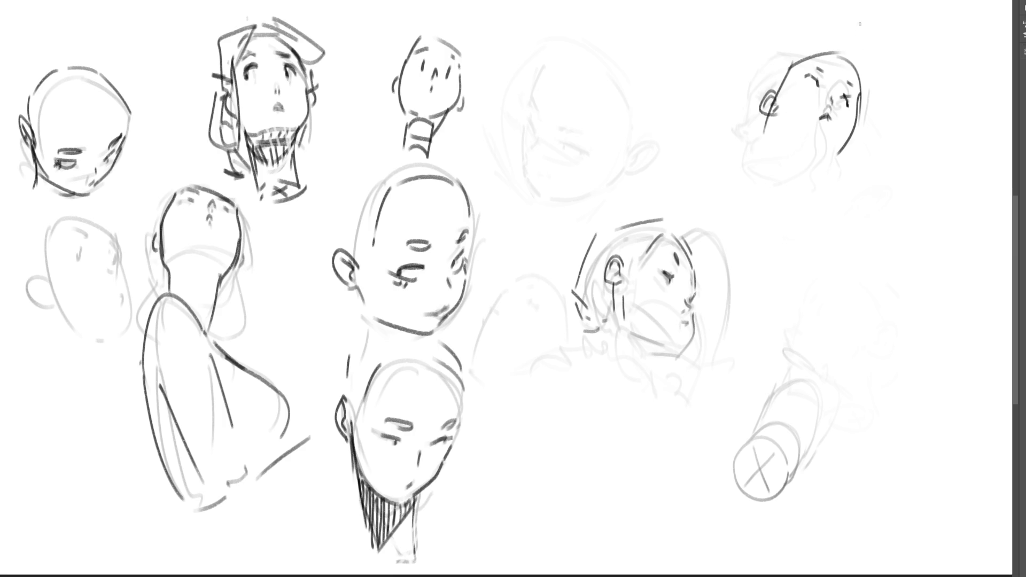
pyautogui.hotkey('ctrl', 'z')
pyautogui.hotkey('ctrl', 'z')
pyautogui.hotkey('ctrl', 'z')
pyautogui.moveTo(860, 119); pyautogui.dragTo(855, 151)
pyautogui.hotkey('ctrl', 'z')
# - Draw a hatched head over the faded right sketch with nose, mouth and a cylindrical neck
pyautogui.moveTo(789, 328)
pyautogui.mouseDown()
pyautogui.moveTo(791, 287)
pyautogui.moveTo(835, 261)
pyautogui.moveTo(869, 284)
pyautogui.mouseUp()
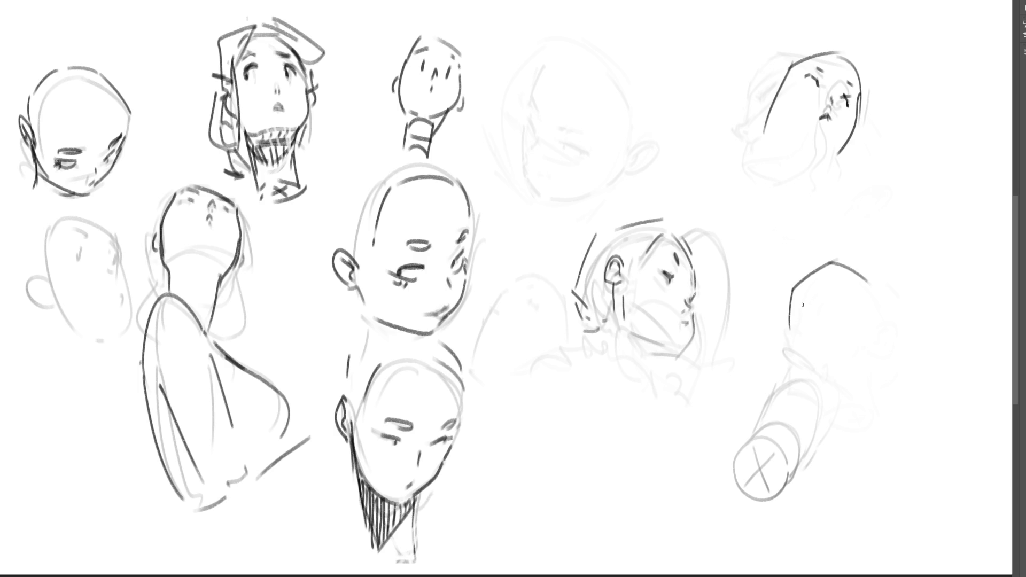
pyautogui.moveTo(800, 309)
pyautogui.mouseDown()
pyautogui.moveTo(839, 270)
pyautogui.moveTo(804, 301)
pyautogui.moveTo(833, 272)
pyautogui.moveTo(812, 308)
pyautogui.mouseUp()
pyautogui.moveTo(812, 309); pyautogui.dragTo(839, 289)
pyautogui.moveTo(842, 282)
pyautogui.mouseDown()
pyautogui.moveTo(822, 318)
pyautogui.moveTo(808, 304)
pyautogui.moveTo(805, 320)
pyautogui.moveTo(841, 276)
pyautogui.moveTo(822, 293)
pyautogui.moveTo(827, 307)
pyautogui.mouseUp()
pyautogui.moveTo(824, 294)
pyautogui.mouseDown()
pyautogui.moveTo(828, 308)
pyautogui.moveTo(807, 340)
pyautogui.moveTo(838, 358)
pyautogui.mouseUp()
pyautogui.moveTo(864, 281)
pyautogui.mouseDown()
pyautogui.moveTo(879, 312)
pyautogui.moveTo(875, 351)
pyautogui.moveTo(860, 334)
pyautogui.moveTo(873, 362)
pyautogui.moveTo(871, 336)
pyautogui.moveTo(855, 373)
pyautogui.mouseUp()
pyautogui.hotkey('ctrl', 'z')
pyautogui.moveTo(869, 324)
pyautogui.mouseDown()
pyautogui.moveTo(893, 352)
pyautogui.moveTo(861, 373)
pyautogui.moveTo(870, 373)
pyautogui.mouseUp()
pyautogui.hotkey('ctrl', 'z')
pyautogui.hotkey('ctrl', 'z')
pyautogui.hotkey('ctrl', 'z')
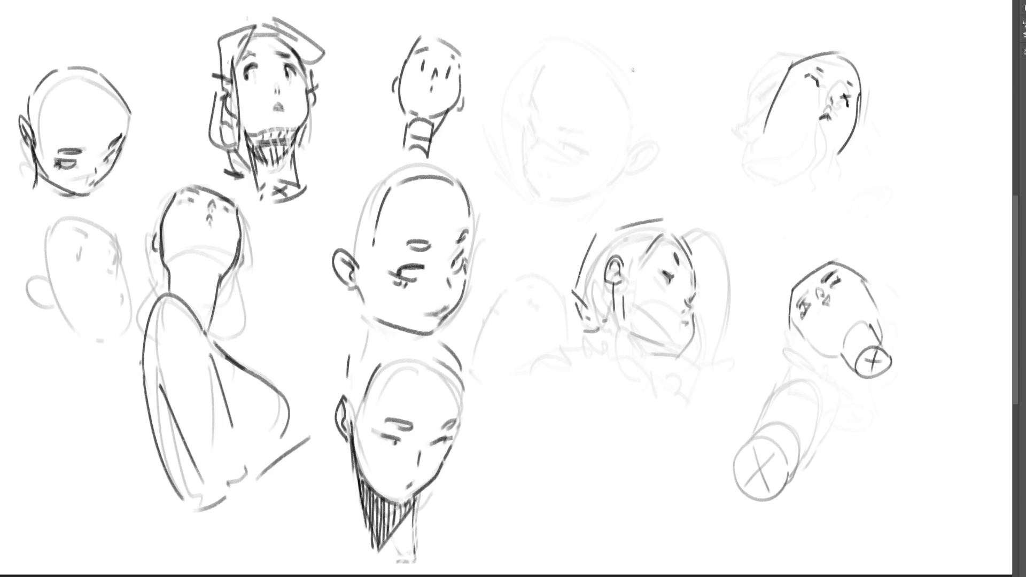
# - Sketch a tapered tube near the top ending in a pointed tip and a line down
pyautogui.moveTo(633, 69)
pyautogui.mouseDown()
pyautogui.moveTo(655, 49)
pyautogui.moveTo(679, 128)
pyautogui.mouseUp()
pyautogui.moveTo(658, 49)
pyautogui.mouseDown()
pyautogui.moveTo(705, 108)
pyautogui.moveTo(681, 129)
pyautogui.mouseUp()
pyautogui.moveTo(681, 131); pyautogui.dragTo(704, 138)
pyautogui.moveTo(709, 124); pyautogui.dragTo(707, 248)
# - Extend the tube's line down, add a crossed oval at bottom centre with a side line, and an arch to its left
pyautogui.moveTo(707, 160); pyautogui.dragTo(715, 258)
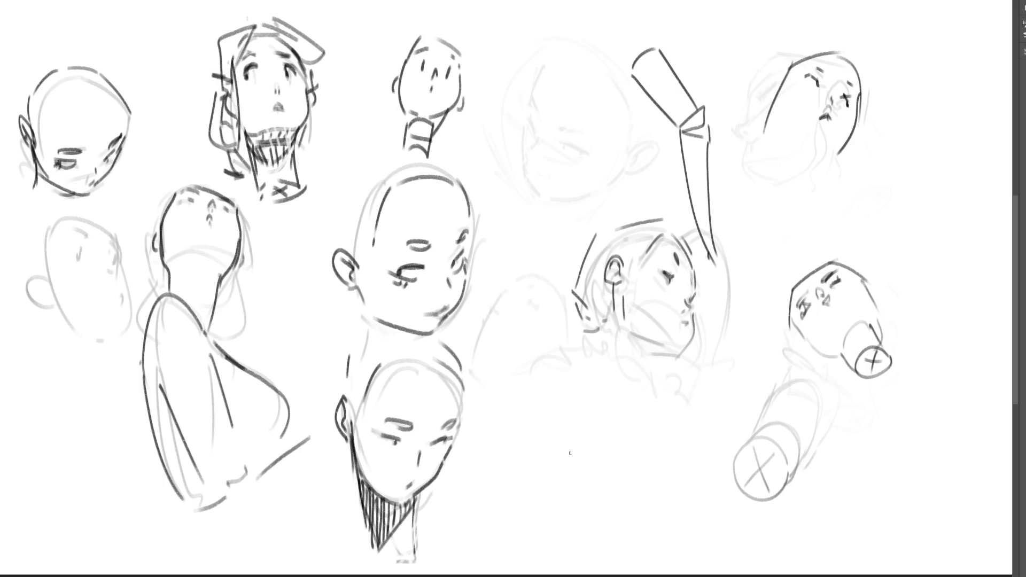
pyautogui.moveTo(609, 501)
pyautogui.mouseDown()
pyautogui.moveTo(625, 534)
pyautogui.moveTo(662, 517)
pyautogui.moveTo(662, 525)
pyautogui.moveTo(626, 534)
pyautogui.moveTo(640, 514)
pyautogui.mouseUp()
pyautogui.moveTo(638, 500); pyautogui.dragTo(627, 525)
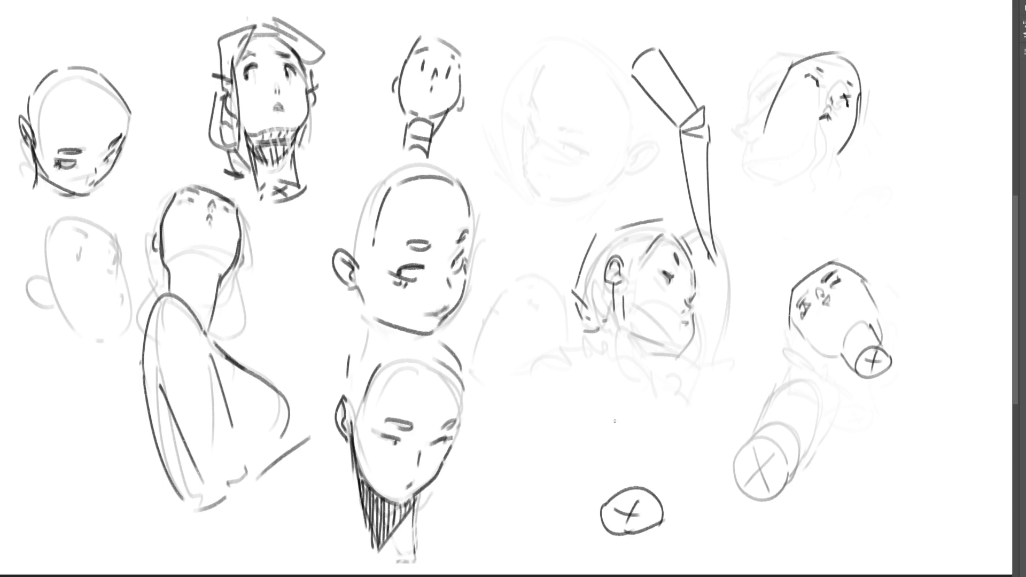
pyautogui.moveTo(617, 417)
pyautogui.mouseDown()
pyautogui.moveTo(610, 431)
pyautogui.moveTo(635, 428)
pyautogui.moveTo(662, 516)
pyautogui.mouseUp()
pyautogui.moveTo(610, 431); pyautogui.dragTo(599, 511)
pyautogui.moveTo(512, 396)
pyautogui.mouseDown()
pyautogui.moveTo(526, 354)
pyautogui.moveTo(548, 383)
pyautogui.mouseUp()
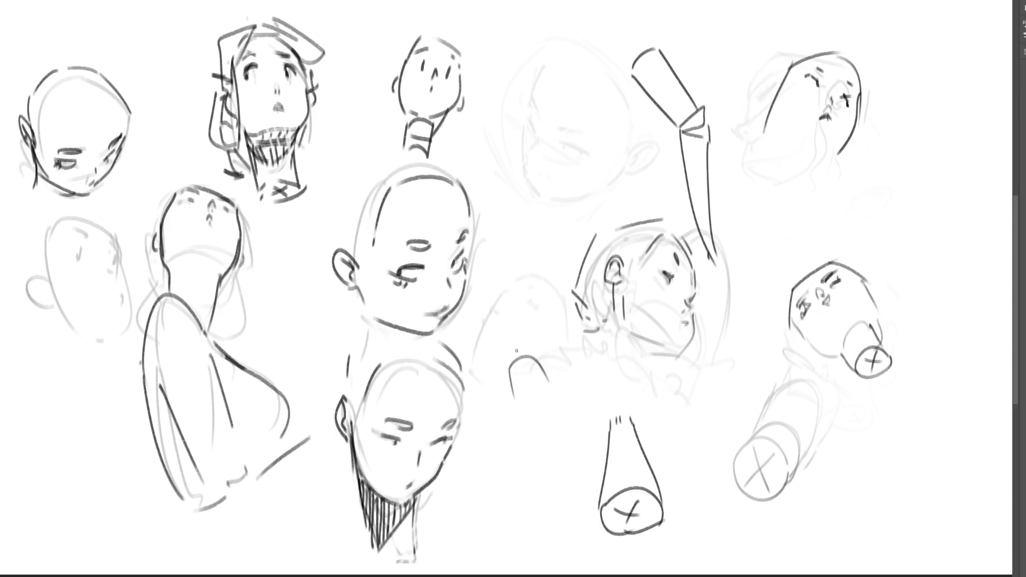
# - Shape the arch into a pointed ear with a zigzag curl and diagonal strokes
pyautogui.moveTo(512, 368)
pyautogui.mouseDown()
pyautogui.moveTo(535, 316)
pyautogui.moveTo(550, 372)
pyautogui.moveTo(552, 353)
pyautogui.moveTo(527, 419)
pyautogui.moveTo(568, 433)
pyautogui.mouseUp()
pyautogui.hotkey('ctrl', 'z')
pyautogui.hotkey('ctrl', 'z')
pyautogui.moveTo(560, 393)
pyautogui.mouseDown()
pyautogui.moveTo(589, 427)
pyautogui.moveTo(577, 395)
pyautogui.mouseUp()
pyautogui.moveTo(544, 359)
pyautogui.mouseDown()
pyautogui.moveTo(588, 399)
pyautogui.moveTo(575, 386)
pyautogui.mouseUp()
pyautogui.moveTo(557, 306); pyautogui.dragTo(561, 368)
pyautogui.moveTo(560, 327); pyautogui.dragTo(580, 392)
pyautogui.hotkey('ctrl', 'z')
pyautogui.hotkey('ctrl', 'z')
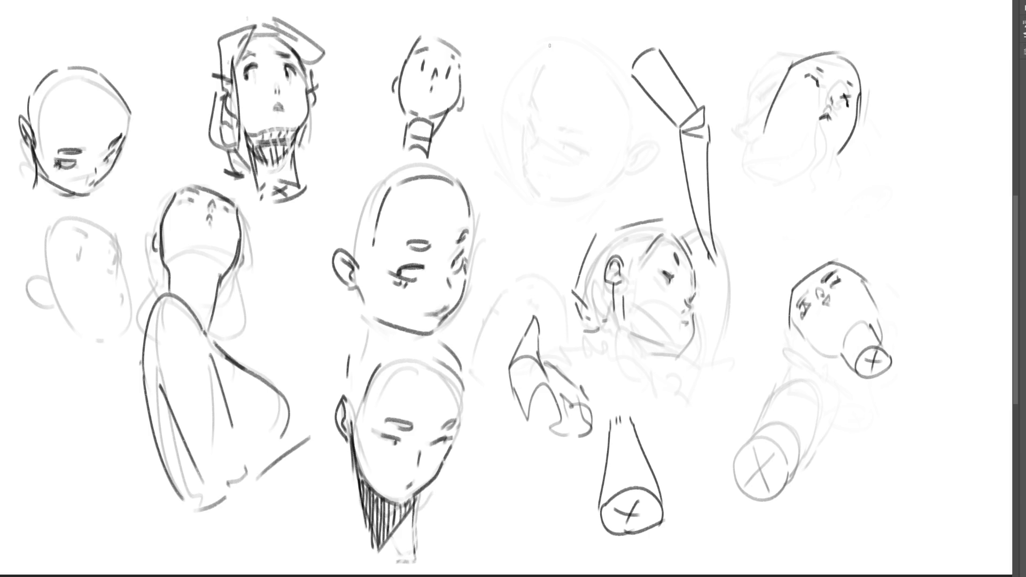
# - Try inking curves on the faint top-centre face, undoing them to redraw
pyautogui.moveTo(522, 92)
pyautogui.mouseDown()
pyautogui.moveTo(533, 115)
pyautogui.moveTo(596, 138)
pyautogui.mouseUp()
pyautogui.hotkey('ctrl', 'z')
pyautogui.moveTo(521, 89)
pyautogui.mouseDown()
pyautogui.moveTo(531, 133)
pyautogui.moveTo(596, 152)
pyautogui.moveTo(587, 154)
pyautogui.mouseUp()
pyautogui.hotkey('ctrl', 'z')
pyautogui.hotkey('ctrl', 'z')
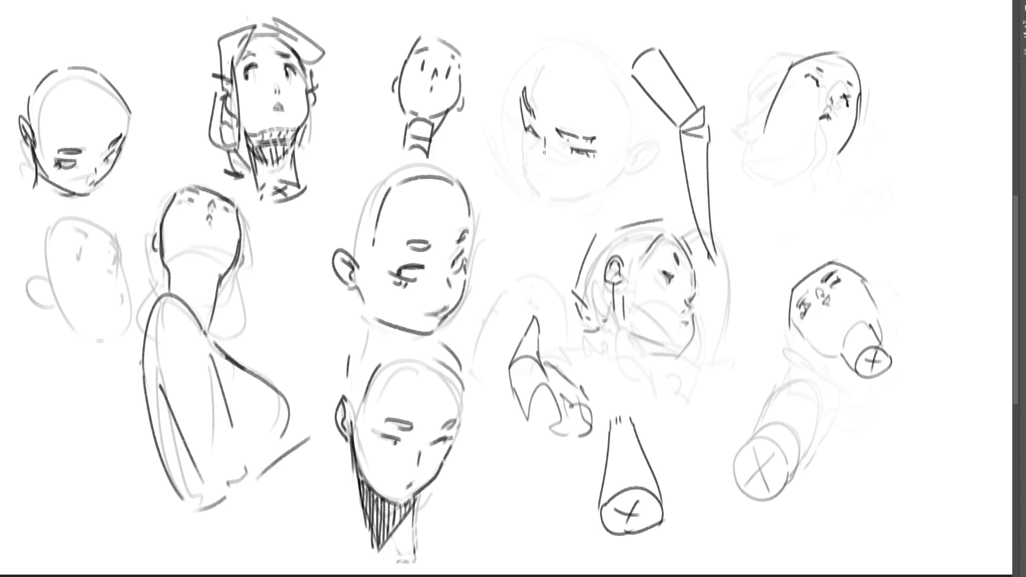
# - Ink the faint top-centre head's jaw, cheek, crown, a short ear line and the mouth
pyautogui.moveTo(524, 137); pyautogui.dragTo(543, 188)
pyautogui.moveTo(544, 149); pyautogui.dragTo(541, 166)
pyautogui.hotkey('ctrl', 'z')
pyautogui.moveTo(545, 149); pyautogui.dragTo(540, 158)
pyautogui.moveTo(544, 186); pyautogui.dragTo(610, 178)
pyautogui.hotkey('ctrl', 'z')
pyautogui.moveTo(544, 185)
pyautogui.mouseDown()
pyautogui.moveTo(586, 193)
pyautogui.moveTo(609, 177)
pyautogui.mouseUp()
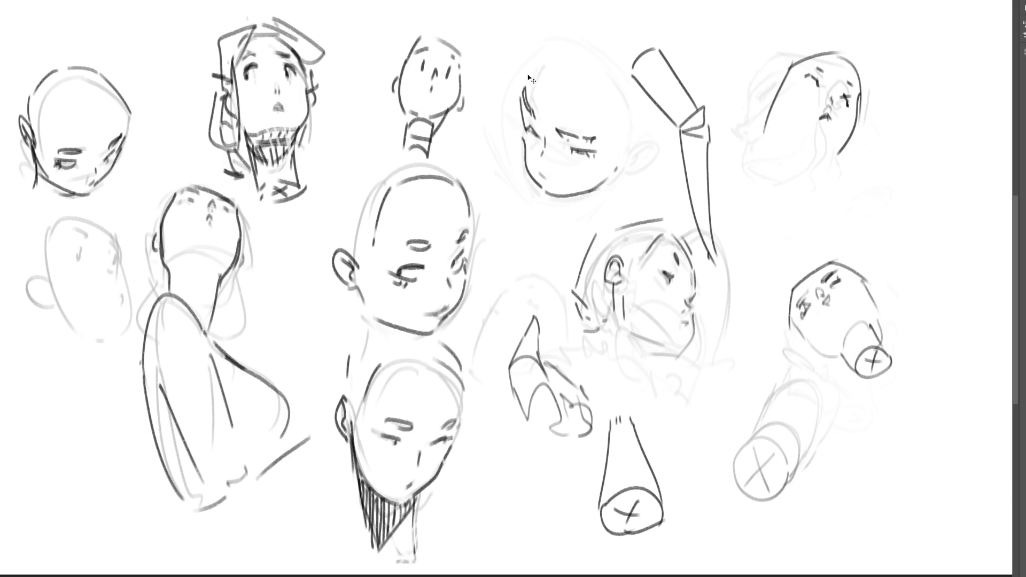
pyautogui.moveTo(526, 78)
pyautogui.mouseDown()
pyautogui.moveTo(552, 65)
pyautogui.moveTo(598, 99)
pyautogui.mouseUp()
pyautogui.moveTo(641, 129); pyautogui.dragTo(628, 154)
pyautogui.hotkey('ctrl', 'z')
pyautogui.hotkey('ctrl', 'z')
pyautogui.hotkey('ctrl', 'z')
pyautogui.moveTo(623, 159)
pyautogui.mouseDown()
pyautogui.moveTo(638, 130)
pyautogui.moveTo(633, 154)
pyautogui.mouseUp()
pyautogui.moveTo(541, 173); pyautogui.dragTo(556, 178)
# - Outline a pointed hand below the bent arm's wrist cuff
pyautogui.moveTo(706, 254)
pyautogui.mouseDown()
pyautogui.moveTo(721, 248)
pyautogui.moveTo(740, 291)
pyautogui.mouseUp()
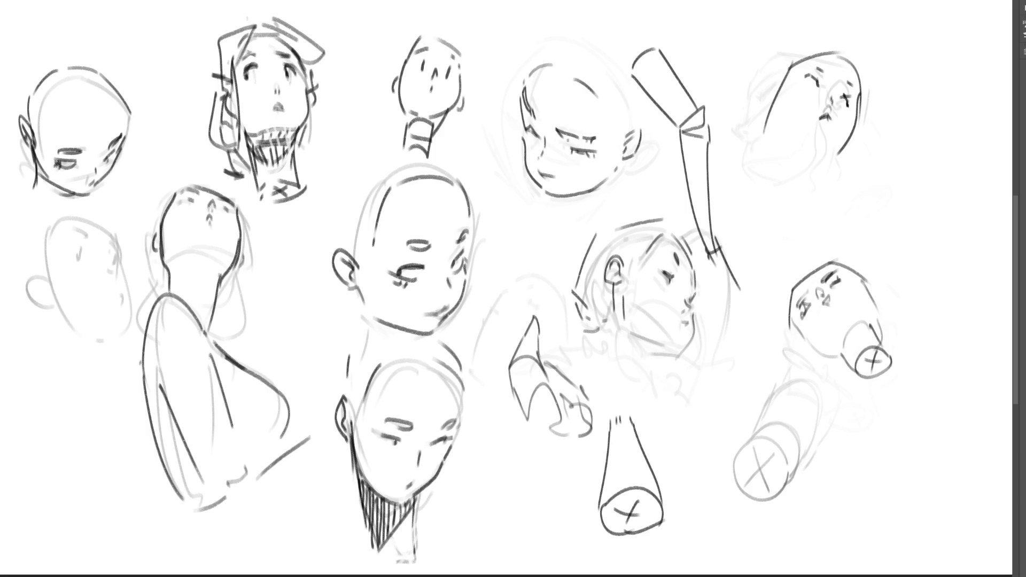
pyautogui.moveTo(711, 253); pyautogui.dragTo(749, 306)
pyautogui.moveTo(730, 272)
pyautogui.mouseDown()
pyautogui.moveTo(747, 302)
pyautogui.moveTo(729, 296)
pyautogui.moveTo(743, 303)
pyautogui.moveTo(750, 287)
pyautogui.moveTo(751, 296)
pyautogui.mouseUp()
# - Finish the hand's fingers and outline a jagged closed shape with a hooked right side
pyautogui.moveTo(725, 252); pyautogui.dragTo(754, 282)
pyautogui.moveTo(887, 197)
pyautogui.mouseDown()
pyautogui.moveTo(885, 222)
pyautogui.moveTo(943, 204)
pyautogui.moveTo(959, 220)
pyautogui.moveTo(958, 263)
pyautogui.mouseUp()
pyautogui.moveTo(886, 221)
pyautogui.mouseDown()
pyautogui.moveTo(878, 259)
pyautogui.moveTo(940, 262)
pyautogui.mouseUp()
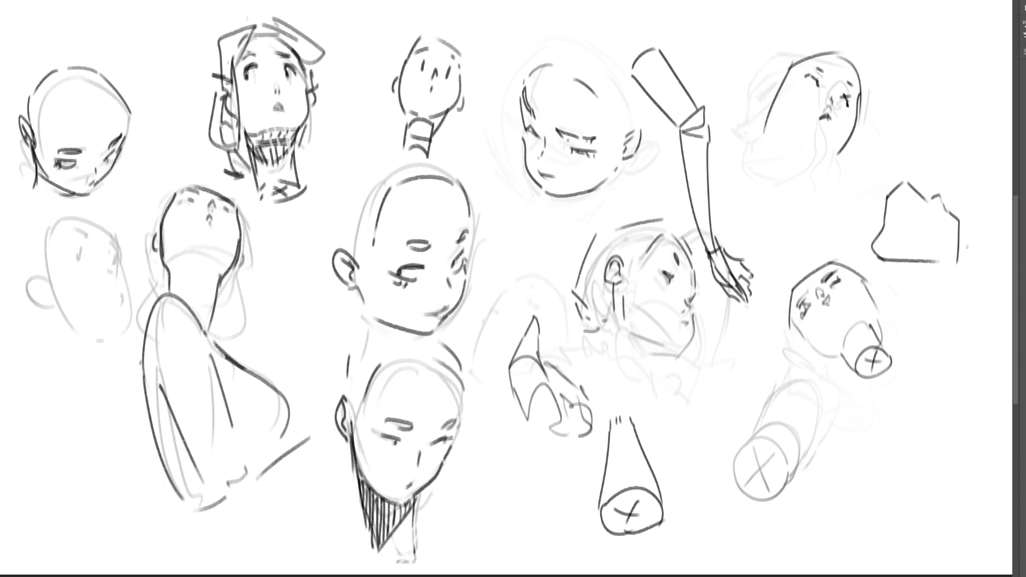
pyautogui.moveTo(962, 217)
pyautogui.mouseDown()
pyautogui.moveTo(977, 250)
pyautogui.moveTo(958, 277)
pyautogui.moveTo(935, 273)
pyautogui.mouseUp()
# - Add hooked, slanted and jagged strokes around the shape, roughening its right edge
pyautogui.moveTo(868, 217); pyautogui.dragTo(873, 253)
pyautogui.moveTo(897, 175)
pyautogui.mouseDown()
pyautogui.moveTo(861, 197)
pyautogui.moveTo(881, 206)
pyautogui.moveTo(858, 219)
pyautogui.mouseUp()
pyautogui.moveTo(871, 206)
pyautogui.mouseDown()
pyautogui.moveTo(876, 216)
pyautogui.moveTo(852, 231)
pyautogui.moveTo(885, 180)
pyautogui.moveTo(916, 191)
pyautogui.mouseUp()
pyautogui.moveTo(876, 207); pyautogui.dragTo(883, 217)
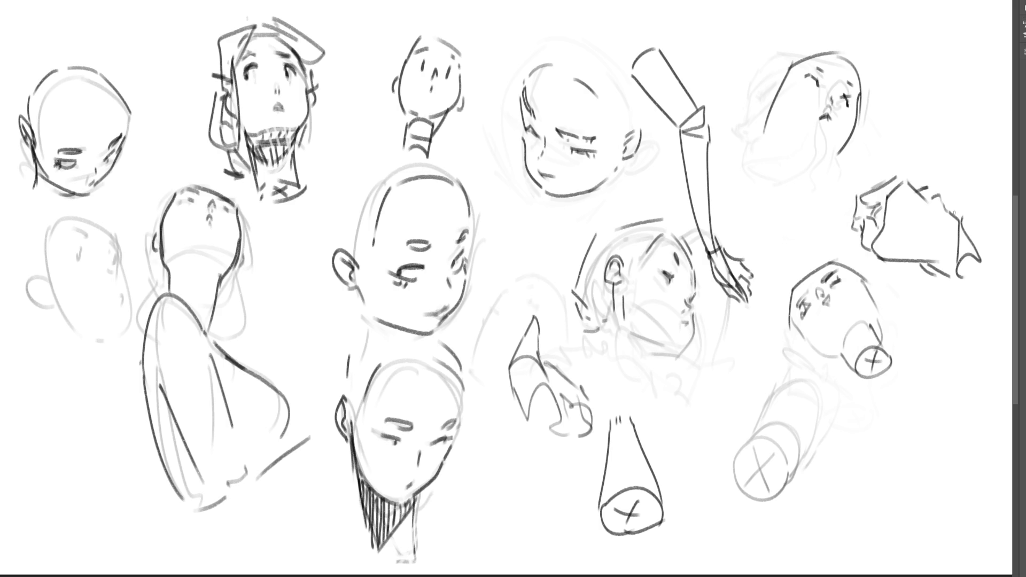
pyautogui.moveTo(948, 200); pyautogui.dragTo(962, 220)
pyautogui.moveTo(965, 228); pyautogui.dragTo(981, 266)
# - Trace the lower-right cylinder's end ellipse, edges and cap in dark ink and draw its neck
pyautogui.moveTo(741, 456)
pyautogui.mouseDown()
pyautogui.moveTo(739, 487)
pyautogui.moveTo(755, 496)
pyautogui.mouseUp()
pyautogui.moveTo(747, 445)
pyautogui.mouseDown()
pyautogui.moveTo(764, 431)
pyautogui.moveTo(788, 462)
pyautogui.moveTo(766, 499)
pyautogui.moveTo(770, 482)
pyautogui.moveTo(748, 482)
pyautogui.mouseUp()
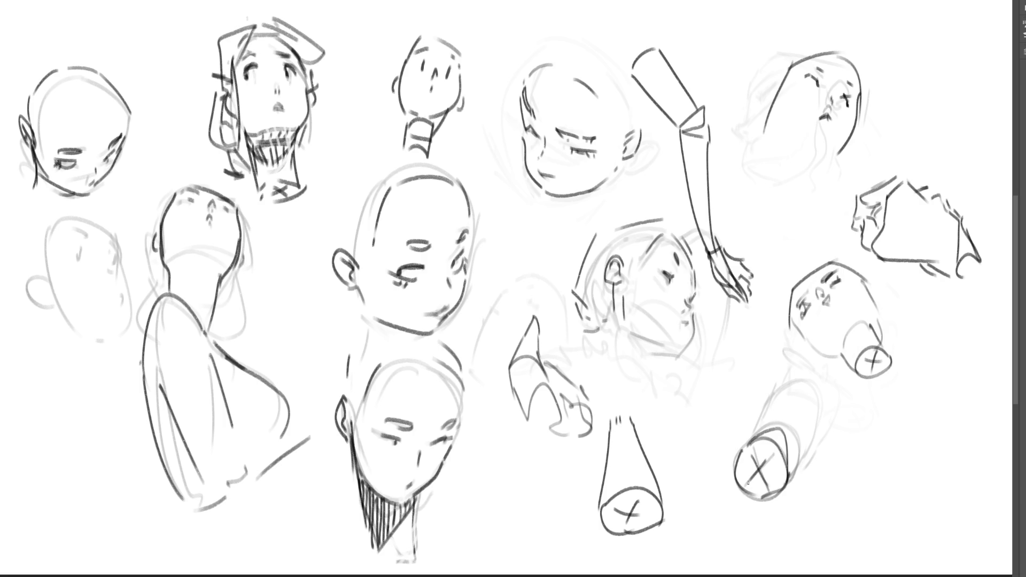
pyautogui.moveTo(743, 447)
pyautogui.mouseDown()
pyautogui.moveTo(806, 414)
pyautogui.moveTo(794, 464)
pyautogui.mouseUp()
pyautogui.moveTo(803, 421); pyautogui.dragTo(791, 471)
pyautogui.moveTo(804, 400)
pyautogui.mouseDown()
pyautogui.moveTo(754, 437)
pyautogui.moveTo(782, 376)
pyautogui.moveTo(805, 383)
pyautogui.moveTo(809, 422)
pyautogui.mouseUp()
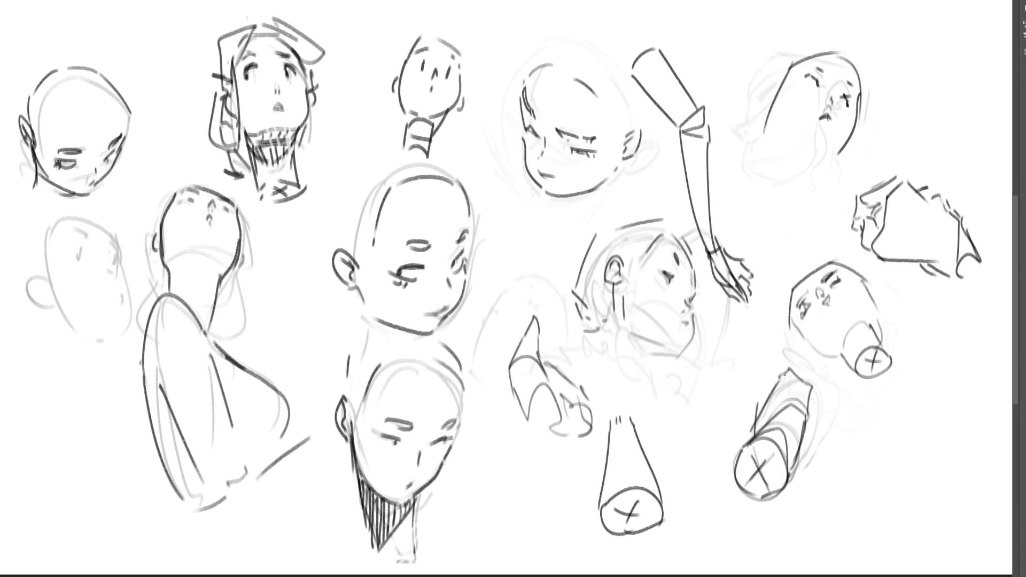
pyautogui.moveTo(782, 373)
pyautogui.mouseDown()
pyautogui.moveTo(799, 368)
pyautogui.moveTo(811, 419)
pyautogui.moveTo(803, 432)
pyautogui.mouseUp()
pyautogui.moveTo(812, 348)
pyautogui.mouseDown()
pyautogui.moveTo(798, 369)
pyautogui.moveTo(819, 384)
pyautogui.moveTo(800, 355)
pyautogui.moveTo(764, 403)
pyautogui.mouseUp()
pyautogui.moveTo(765, 385)
pyautogui.mouseDown()
pyautogui.moveTo(790, 349)
pyautogui.moveTo(823, 393)
pyautogui.mouseUp()
pyautogui.moveTo(821, 396); pyautogui.dragTo(811, 411)
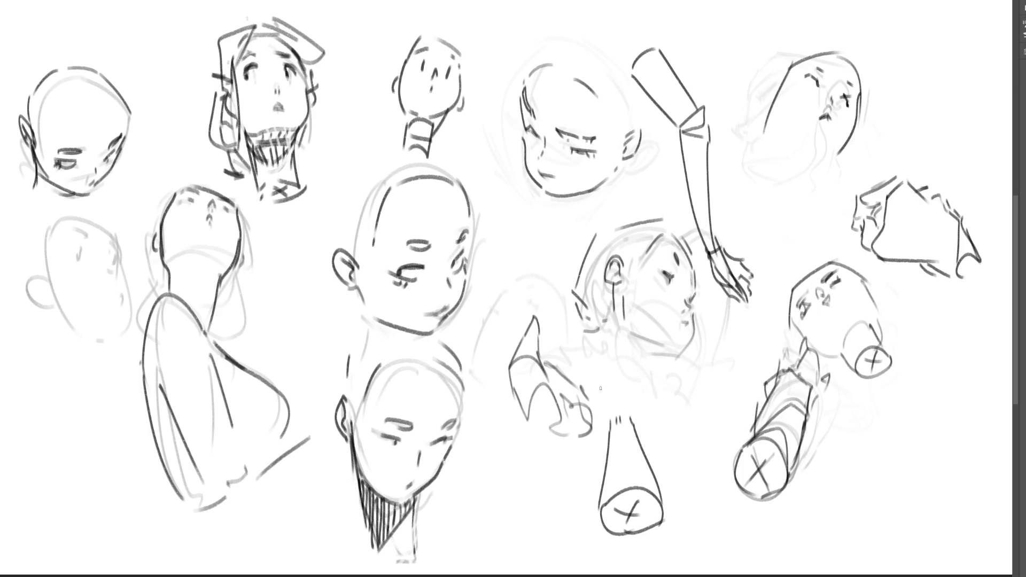
# - Sketch a hand with fingers above the lower cone
pyautogui.moveTo(611, 401)
pyautogui.mouseDown()
pyautogui.moveTo(610, 409)
pyautogui.moveTo(627, 369)
pyautogui.moveTo(636, 409)
pyautogui.mouseUp()
pyautogui.moveTo(612, 364)
pyautogui.mouseDown()
pyautogui.moveTo(616, 374)
pyautogui.moveTo(621, 366)
pyautogui.moveTo(600, 379)
pyautogui.moveTo(600, 415)
pyautogui.moveTo(602, 399)
pyautogui.mouseUp()
pyautogui.moveTo(598, 404)
pyautogui.mouseDown()
pyautogui.moveTo(605, 416)
pyautogui.moveTo(623, 378)
pyautogui.mouseUp()
# - Draw a crumpled blob in the lower-right corner, then redraw the upper-right head's side and ear
pyautogui.moveTo(881, 464)
pyautogui.mouseDown()
pyautogui.moveTo(915, 458)
pyautogui.moveTo(930, 484)
pyautogui.moveTo(932, 496)
pyautogui.moveTo(873, 505)
pyautogui.moveTo(909, 531)
pyautogui.mouseUp()
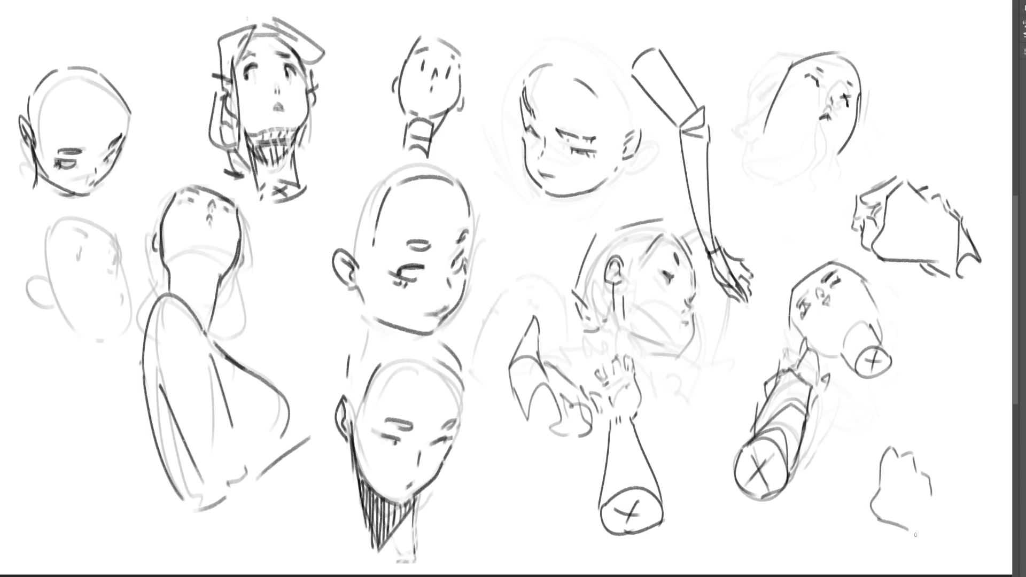
pyautogui.moveTo(933, 495)
pyautogui.mouseDown()
pyautogui.moveTo(945, 525)
pyautogui.moveTo(925, 533)
pyautogui.moveTo(939, 532)
pyautogui.mouseUp()
pyautogui.moveTo(878, 492)
pyautogui.mouseDown()
pyautogui.moveTo(872, 515)
pyautogui.moveTo(875, 480)
pyautogui.mouseUp()
pyautogui.moveTo(888, 443)
pyautogui.mouseDown()
pyautogui.moveTo(870, 475)
pyautogui.moveTo(905, 447)
pyautogui.moveTo(924, 471)
pyautogui.moveTo(862, 483)
pyautogui.moveTo(930, 505)
pyautogui.mouseUp()
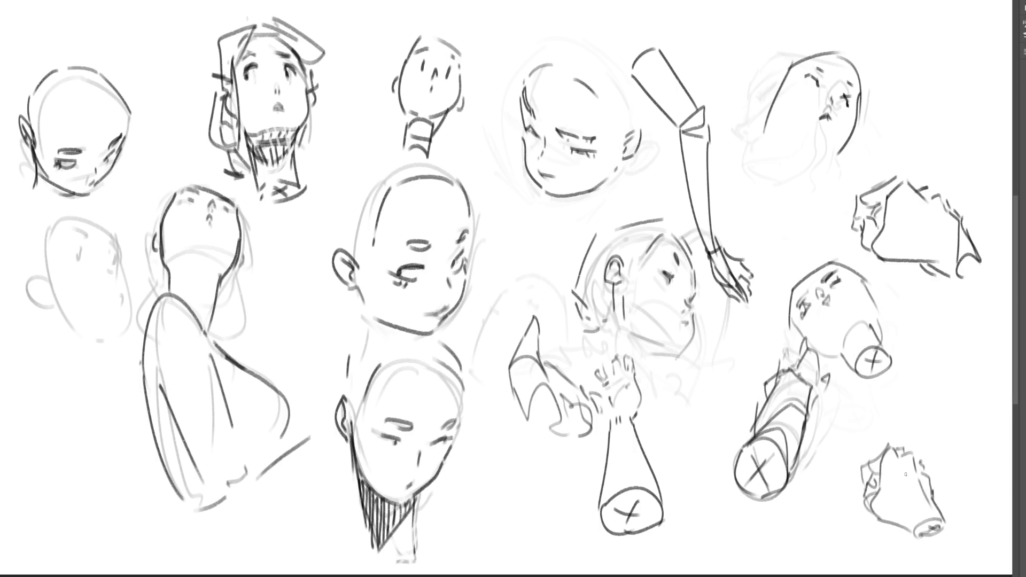
pyautogui.moveTo(915, 468)
pyautogui.mouseDown()
pyautogui.moveTo(905, 485)
pyautogui.moveTo(944, 515)
pyautogui.moveTo(928, 537)
pyautogui.mouseUp()
pyautogui.moveTo(792, 71)
pyautogui.mouseDown()
pyautogui.moveTo(788, 116)
pyautogui.moveTo(832, 147)
pyautogui.moveTo(855, 126)
pyautogui.mouseUp()
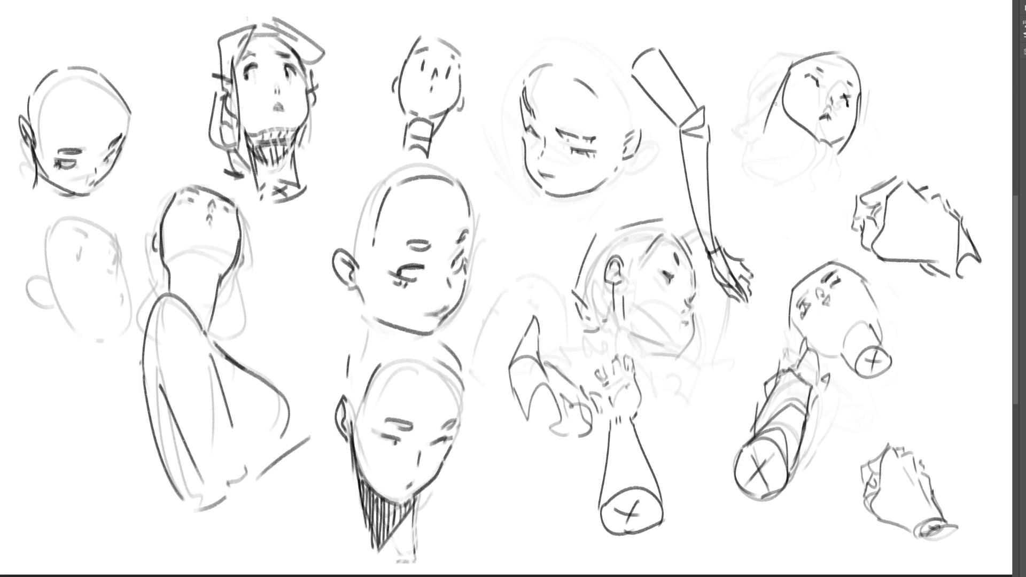
pyautogui.moveTo(775, 103); pyautogui.dragTo(778, 117)
# - Give the upper-right face an open mouth and eye mark, undoing stray edge strokes
pyautogui.hotkey('ctrl', 'z')
pyautogui.moveTo(823, 116); pyautogui.dragTo(820, 116)
pyautogui.moveTo(842, 79); pyautogui.dragTo(849, 84)
pyautogui.hotkey('ctrl', 'z')
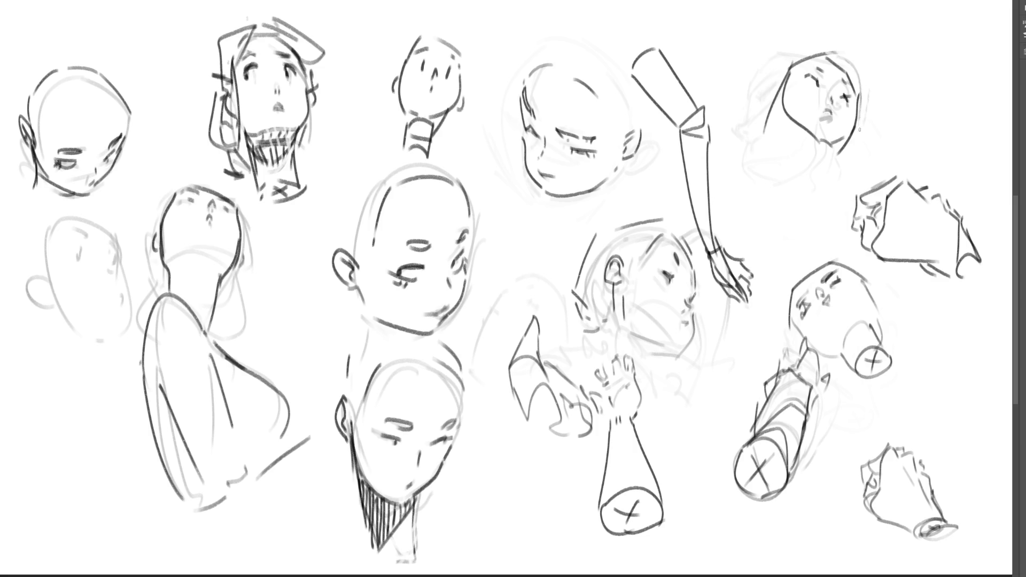
pyautogui.hotkey('ctrl', 'z')
# - Redraw the upper-right head's ear, extend its jaw, and redo the neck and collar curves
pyautogui.moveTo(779, 92); pyautogui.dragTo(775, 110)
pyautogui.moveTo(850, 143); pyautogui.dragTo(854, 130)
pyautogui.moveTo(771, 112)
pyautogui.mouseDown()
pyautogui.moveTo(791, 149)
pyautogui.moveTo(830, 156)
pyautogui.moveTo(824, 170)
pyautogui.mouseUp()
pyautogui.hotkey('ctrl', 'z')
pyautogui.moveTo(786, 142)
pyautogui.mouseDown()
pyautogui.moveTo(790, 175)
pyautogui.moveTo(826, 173)
pyautogui.moveTo(843, 155)
pyautogui.mouseUp()
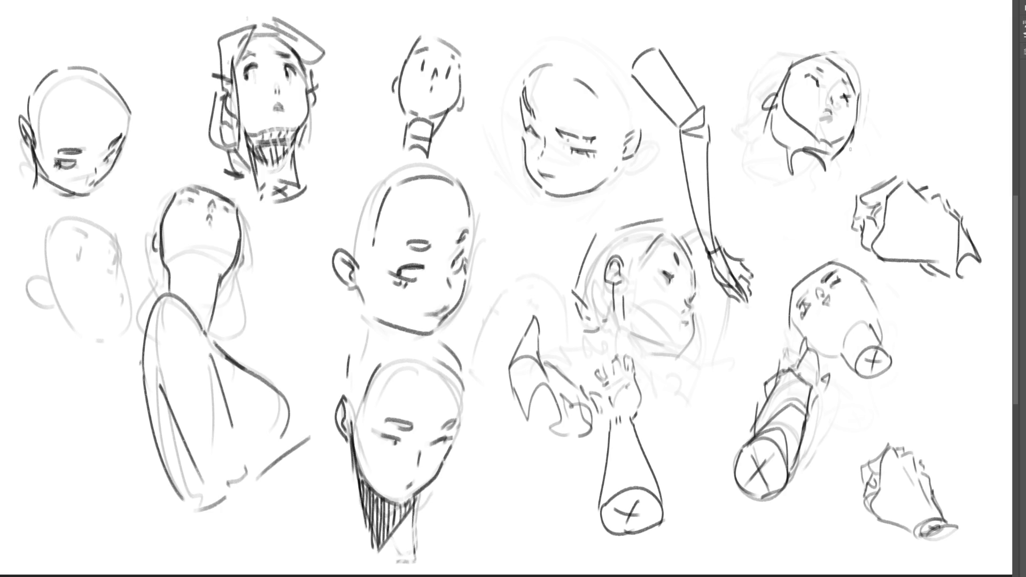
# - Sketch a new small round head outline with tiny face marks in the top-right corner
pyautogui.moveTo(887, 92)
pyautogui.mouseDown()
pyautogui.moveTo(917, 37)
pyautogui.moveTo(954, 60)
pyautogui.mouseUp()
pyautogui.moveTo(907, 90); pyautogui.dragTo(901, 107)
pyautogui.moveTo(928, 73); pyautogui.dragTo(945, 60)
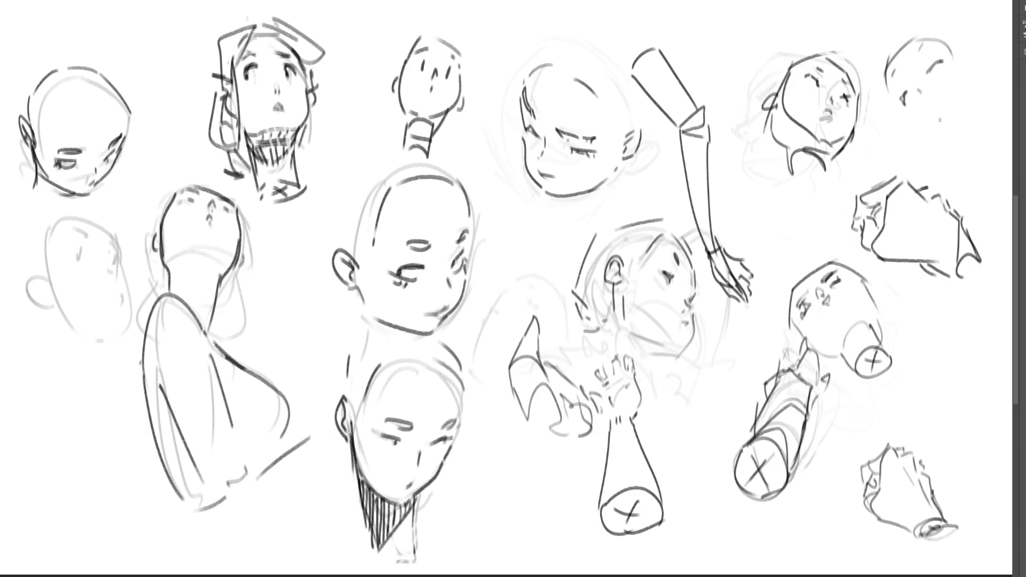
# - Add the jaw curve and neck lines to the top-right head
pyautogui.moveTo(936, 122)
pyautogui.mouseDown()
pyautogui.moveTo(908, 124)
pyautogui.moveTo(959, 143)
pyautogui.moveTo(972, 135)
pyautogui.mouseUp()
pyautogui.moveTo(973, 77)
pyautogui.mouseDown()
pyautogui.moveTo(984, 115)
pyautogui.moveTo(981, 67)
pyautogui.moveTo(984, 90)
pyautogui.mouseUp()
pyautogui.moveTo(957, 137); pyautogui.dragTo(966, 163)
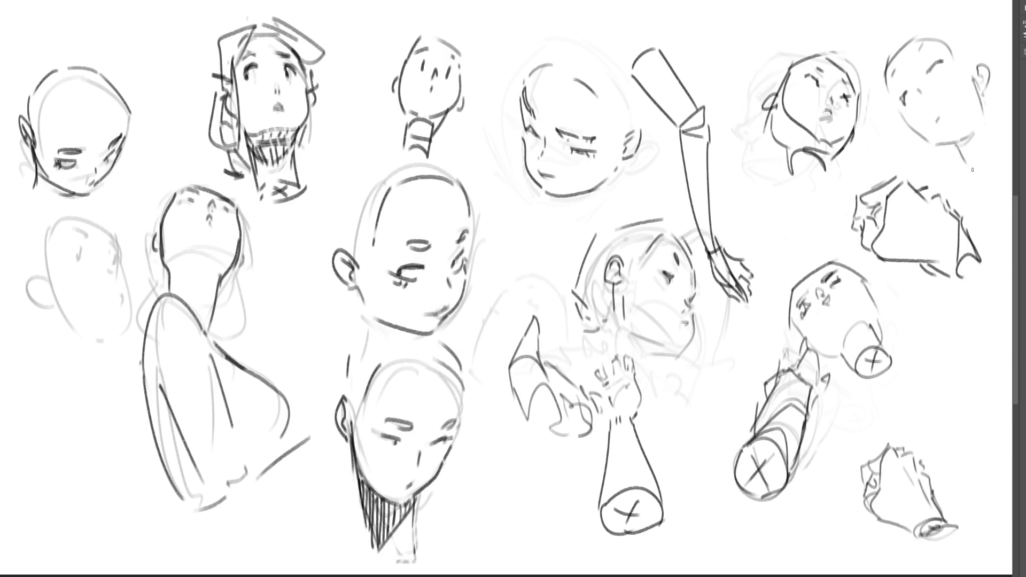
pyautogui.moveTo(984, 116)
pyautogui.mouseDown()
pyautogui.moveTo(999, 167)
pyautogui.moveTo(978, 180)
pyautogui.mouseUp()
pyautogui.moveTo(904, 126); pyautogui.dragTo(915, 137)
# - Redraw the top-right head's crown and side contours and add chin and neck marks
pyautogui.moveTo(878, 66)
pyautogui.mouseDown()
pyautogui.moveTo(917, 5)
pyautogui.moveTo(989, 33)
pyautogui.moveTo(1009, 79)
pyautogui.mouseUp()
pyautogui.moveTo(891, 114)
pyautogui.mouseDown()
pyautogui.moveTo(894, 159)
pyautogui.moveTo(928, 169)
pyautogui.mouseUp()
pyautogui.moveTo(945, 162); pyautogui.dragTo(951, 178)
pyautogui.moveTo(989, 129); pyautogui.dragTo(1011, 126)
pyautogui.press('f')
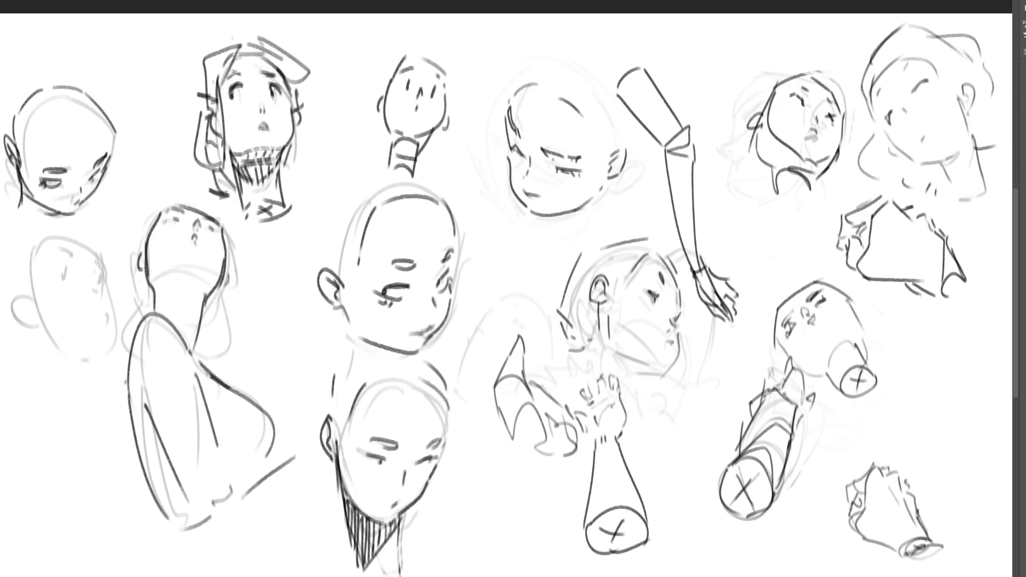
pyautogui.hotkey('ctrl', '-')
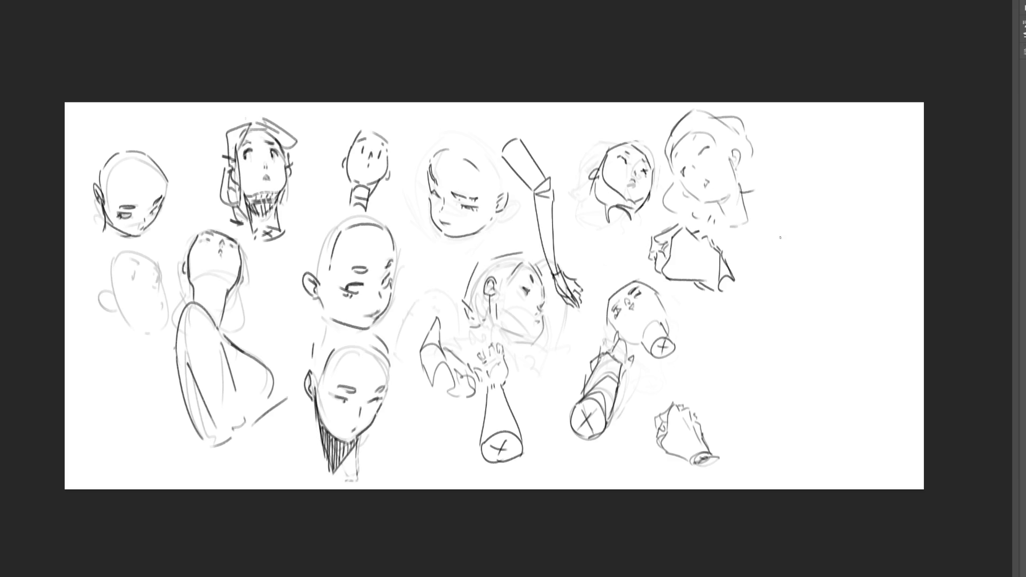
# - Sketch a round head, a box-shaped form below it, and an eared head to its right
pyautogui.moveTo(782, 250)
pyautogui.mouseDown()
pyautogui.moveTo(777, 278)
pyautogui.moveTo(811, 227)
pyautogui.moveTo(834, 269)
pyautogui.moveTo(803, 285)
pyautogui.mouseUp()
pyautogui.moveTo(823, 237)
pyautogui.mouseDown()
pyautogui.moveTo(843, 275)
pyautogui.moveTo(837, 289)
pyautogui.mouseUp()
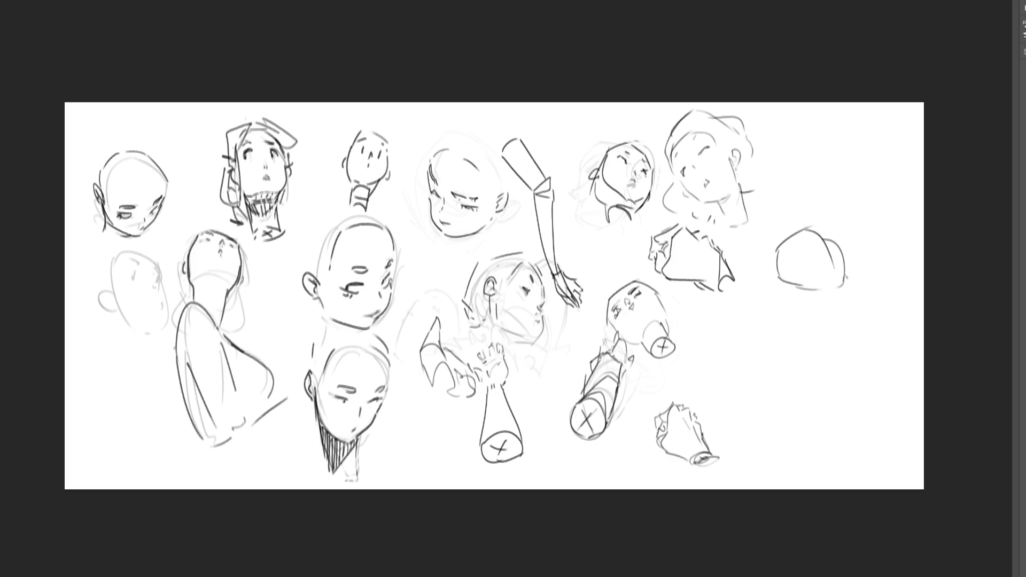
pyautogui.moveTo(759, 326)
pyautogui.mouseDown()
pyautogui.moveTo(767, 370)
pyautogui.moveTo(799, 311)
pyautogui.moveTo(834, 347)
pyautogui.mouseUp()
pyautogui.moveTo(766, 374)
pyautogui.mouseDown()
pyautogui.moveTo(818, 361)
pyautogui.moveTo(800, 354)
pyautogui.moveTo(827, 357)
pyautogui.mouseUp()
pyautogui.moveTo(845, 313)
pyautogui.mouseDown()
pyautogui.moveTo(838, 350)
pyautogui.moveTo(880, 362)
pyautogui.moveTo(856, 367)
pyautogui.mouseUp()
pyautogui.moveTo(846, 307)
pyautogui.mouseDown()
pyautogui.moveTo(861, 303)
pyautogui.moveTo(894, 344)
pyautogui.moveTo(880, 366)
pyautogui.mouseUp()
# - Sketch a round head near the top right and another lower right, then lasso-select the new heads
pyautogui.moveTo(841, 198); pyautogui.dragTo(854, 217)
pyautogui.moveTo(849, 175); pyautogui.dragTo(841, 199)
pyautogui.moveTo(866, 175); pyautogui.dragTo(869, 209)
pyautogui.moveTo(845, 179); pyautogui.dragTo(880, 155)
pyautogui.moveTo(882, 160); pyautogui.dragTo(889, 219)
pyautogui.moveTo(907, 180); pyautogui.dragTo(894, 221)
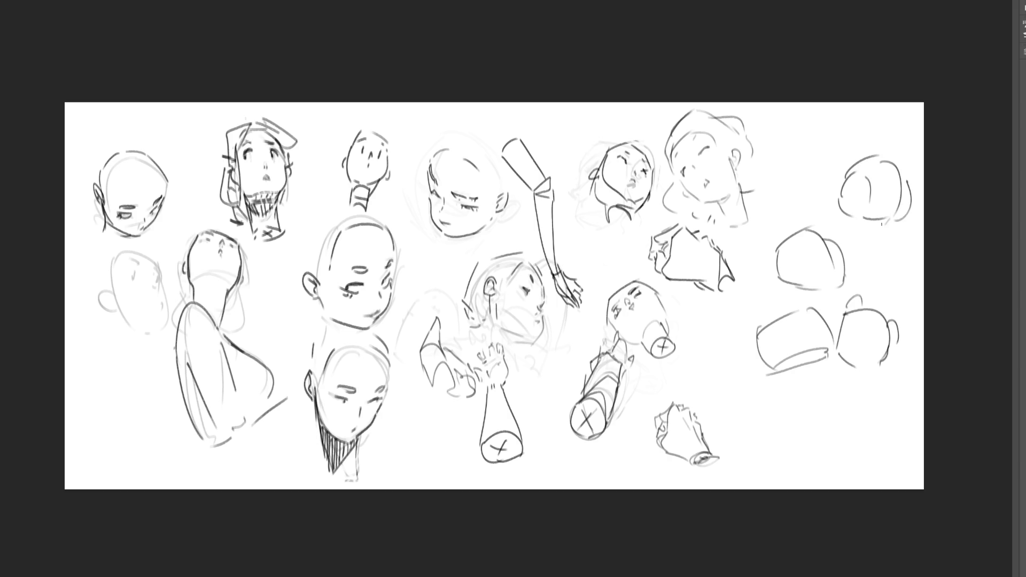
pyautogui.moveTo(779, 435)
pyautogui.mouseDown()
pyautogui.moveTo(806, 437)
pyautogui.moveTo(849, 411)
pyautogui.moveTo(829, 466)
pyautogui.moveTo(808, 473)
pyautogui.moveTo(867, 452)
pyautogui.mouseUp()
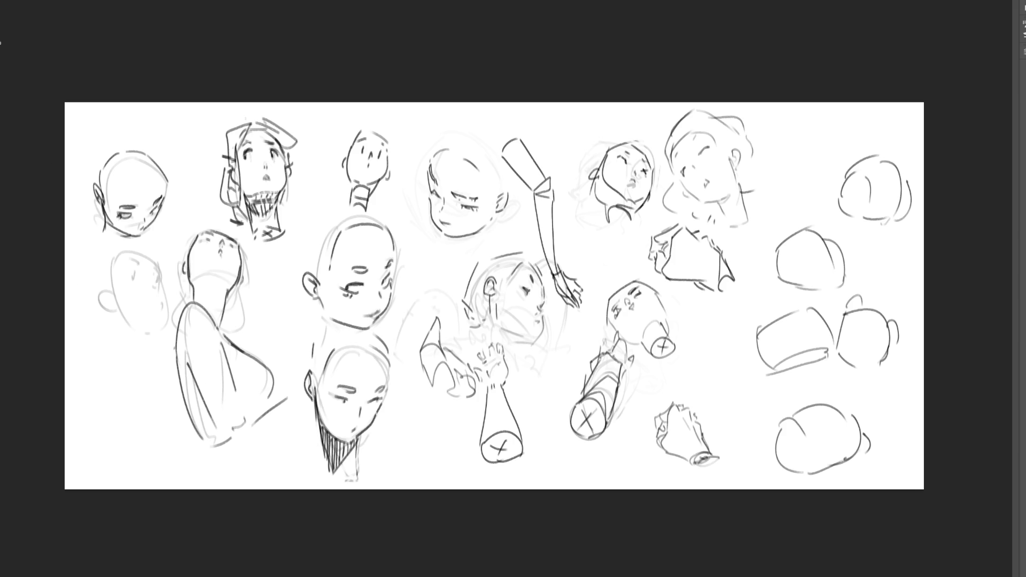
pyautogui.moveTo(907, 257)
pyautogui.mouseDown()
pyautogui.moveTo(858, 116)
pyautogui.moveTo(765, 245)
pyautogui.moveTo(731, 411)
pyautogui.moveTo(907, 267)
pyautogui.mouseUp()
# - Clear the selections around the right-hand sketches, ending with a blank white canvas
pyautogui.hotkey('ctrl', 'd')
pyautogui.moveTo(746, 487); pyautogui.dragTo(871, 486)
pyautogui.hotkey('ctrl', 'd')
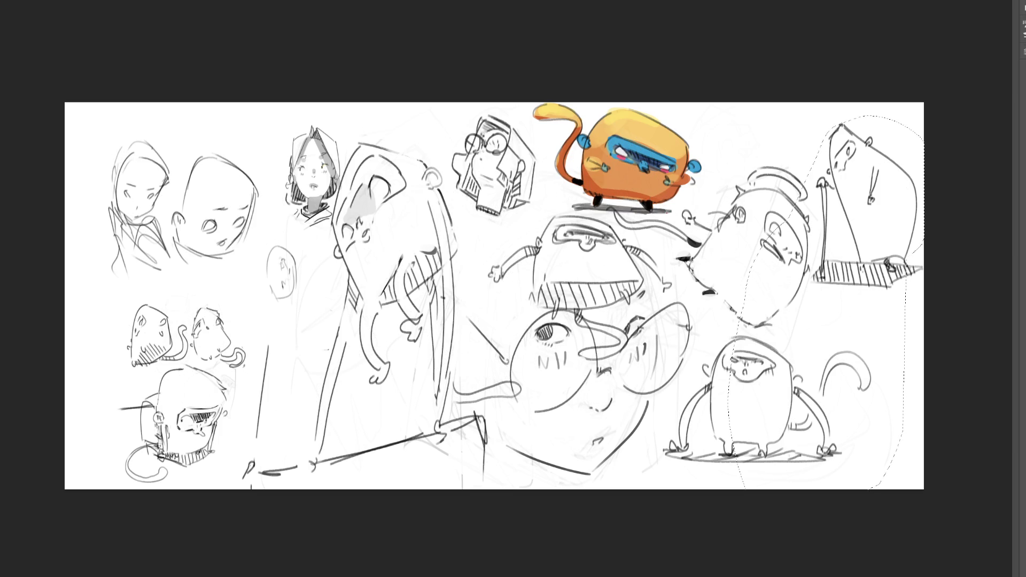
pyautogui.hotkey('ctrl', 'd')
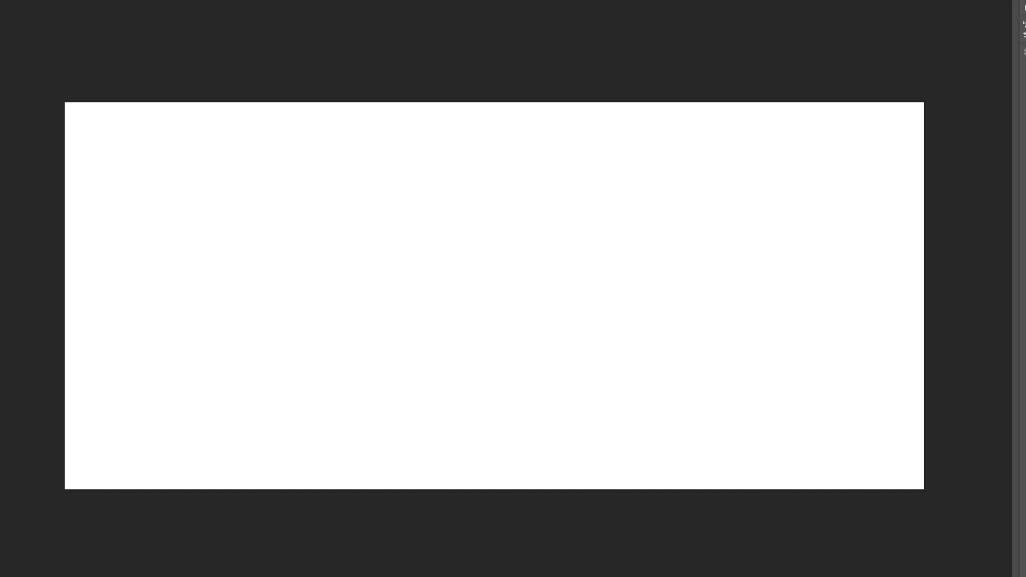
# - Zoom into the blank canvas and outline the creature's tall head and body sides
pyautogui.hotkey('ctrl', '+')
pyautogui.hotkey('ctrl', '+')
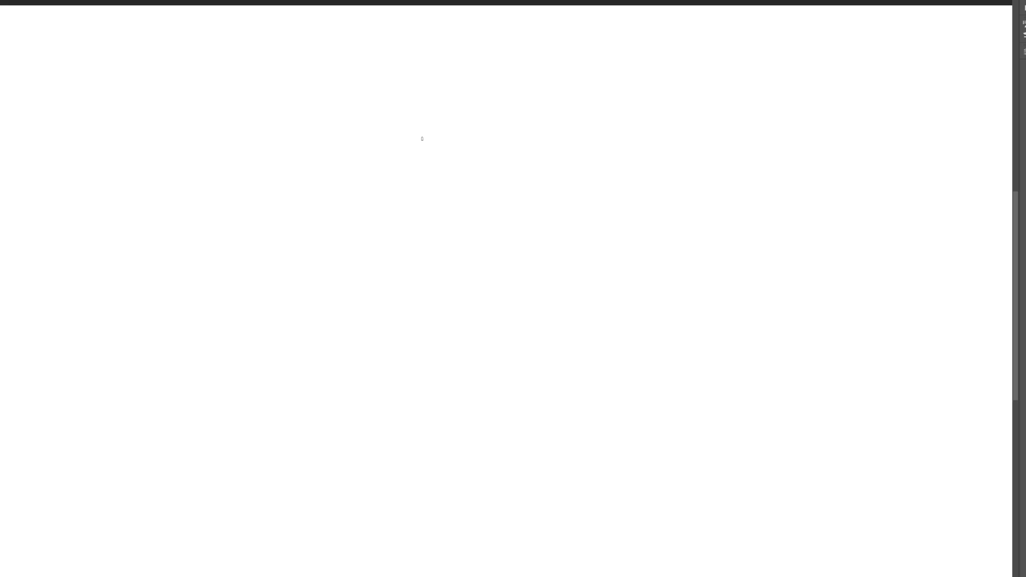
pyautogui.moveTo(443, 168)
pyautogui.mouseDown()
pyautogui.moveTo(454, 220)
pyautogui.moveTo(479, 136)
pyautogui.moveTo(512, 114)
pyautogui.moveTo(573, 159)
pyautogui.mouseUp()
pyautogui.moveTo(534, 123)
pyautogui.mouseDown()
pyautogui.moveTo(568, 172)
pyautogui.moveTo(580, 234)
pyautogui.mouseUp()
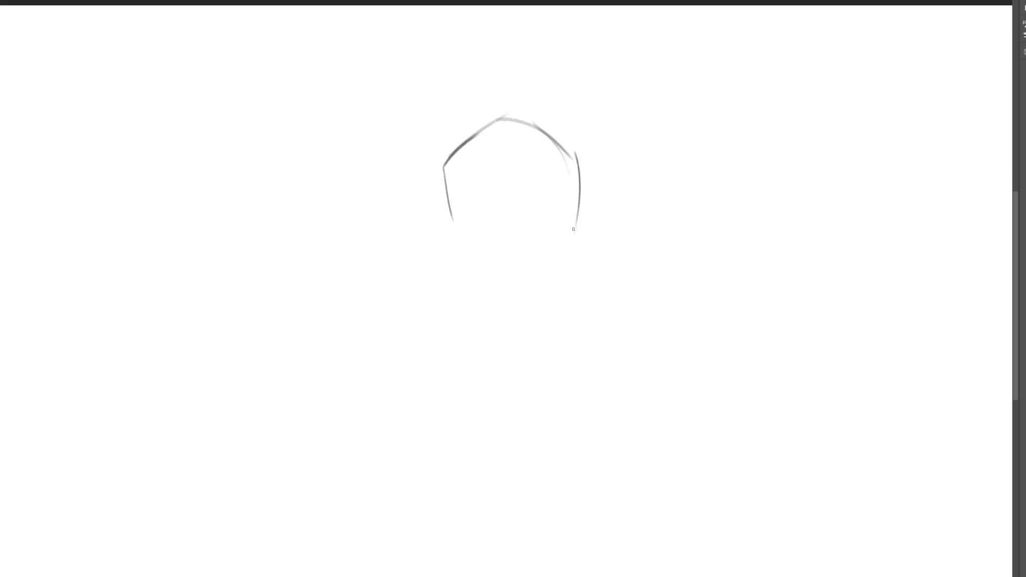
pyautogui.moveTo(578, 170); pyautogui.dragTo(566, 297)
pyautogui.moveTo(444, 160); pyautogui.dragTo(438, 313)
pyautogui.moveTo(447, 229); pyautogui.dragTo(430, 332)
pyautogui.moveTo(422, 348); pyautogui.dragTo(507, 337)
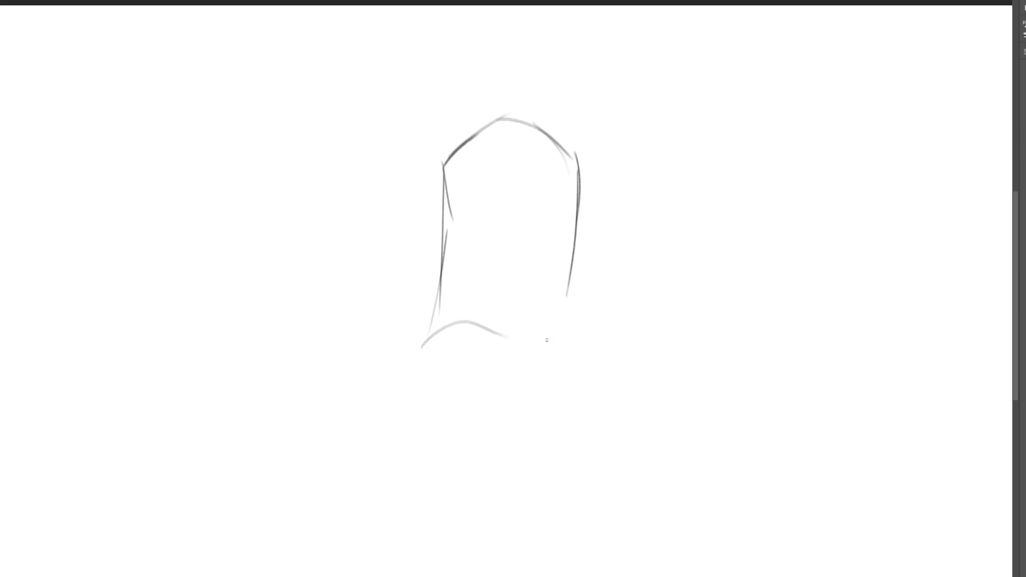
# - Sweep the body's right curve and draw the folded base with hooks, loop and lower lines
pyautogui.moveTo(568, 271); pyautogui.dragTo(570, 249)
pyautogui.moveTo(570, 224)
pyautogui.mouseDown()
pyautogui.moveTo(608, 338)
pyautogui.moveTo(567, 385)
pyautogui.moveTo(587, 393)
pyautogui.mouseUp()
pyautogui.moveTo(425, 355)
pyautogui.mouseDown()
pyautogui.moveTo(476, 389)
pyautogui.moveTo(562, 400)
pyautogui.mouseUp()
pyautogui.moveTo(426, 341)
pyautogui.mouseDown()
pyautogui.moveTo(422, 390)
pyautogui.moveTo(479, 374)
pyautogui.moveTo(588, 404)
pyautogui.mouseUp()
pyautogui.moveTo(597, 391)
pyautogui.mouseDown()
pyautogui.moveTo(602, 409)
pyautogui.moveTo(579, 426)
pyautogui.mouseUp()
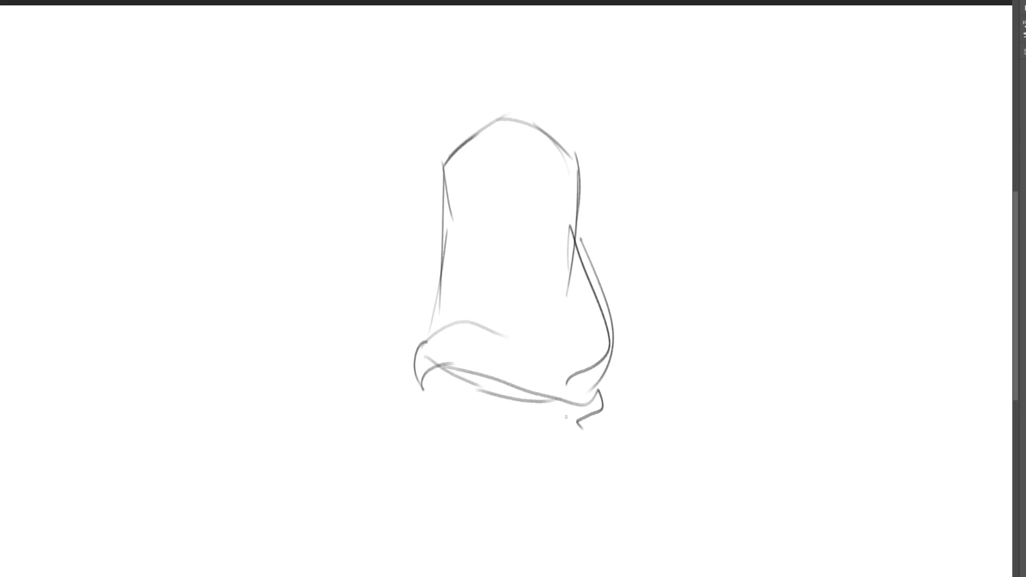
pyautogui.moveTo(420, 377)
pyautogui.mouseDown()
pyautogui.moveTo(422, 393)
pyautogui.moveTo(447, 397)
pyautogui.mouseUp()
pyautogui.moveTo(581, 432)
pyautogui.mouseDown()
pyautogui.moveTo(388, 392)
pyautogui.moveTo(468, 420)
pyautogui.mouseUp()
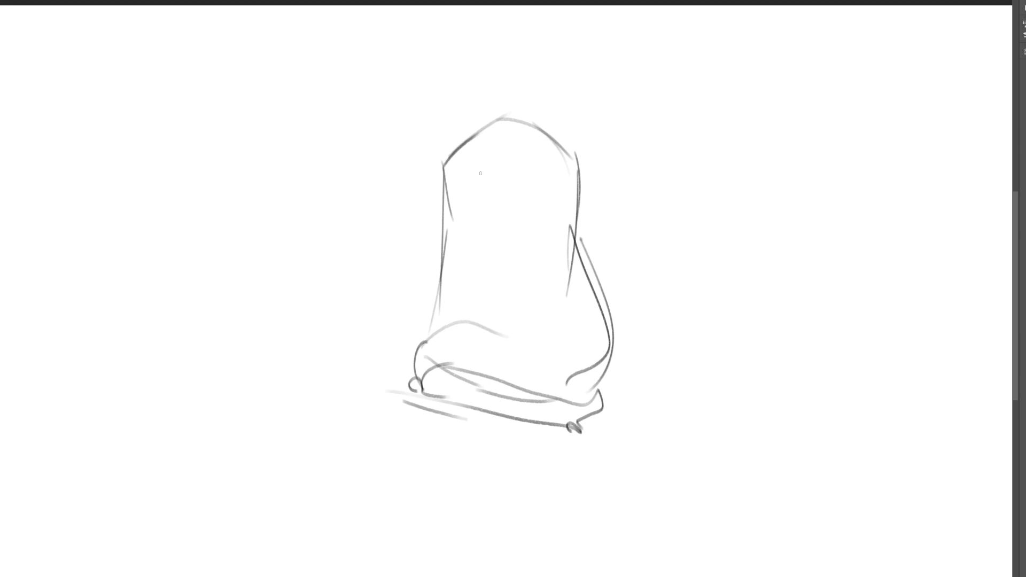
# - Give the creature a long curled tail, a small eye and a bump on its right edge
pyautogui.moveTo(568, 292)
pyautogui.mouseDown()
pyautogui.moveTo(763, 294)
pyautogui.moveTo(668, 249)
pyautogui.moveTo(572, 310)
pyautogui.moveTo(575, 333)
pyautogui.moveTo(547, 368)
pyautogui.mouseUp()
pyautogui.moveTo(468, 182)
pyautogui.mouseDown()
pyautogui.moveTo(457, 170)
pyautogui.moveTo(466, 186)
pyautogui.mouseUp()
pyautogui.moveTo(580, 197); pyautogui.dragTo(583, 214)
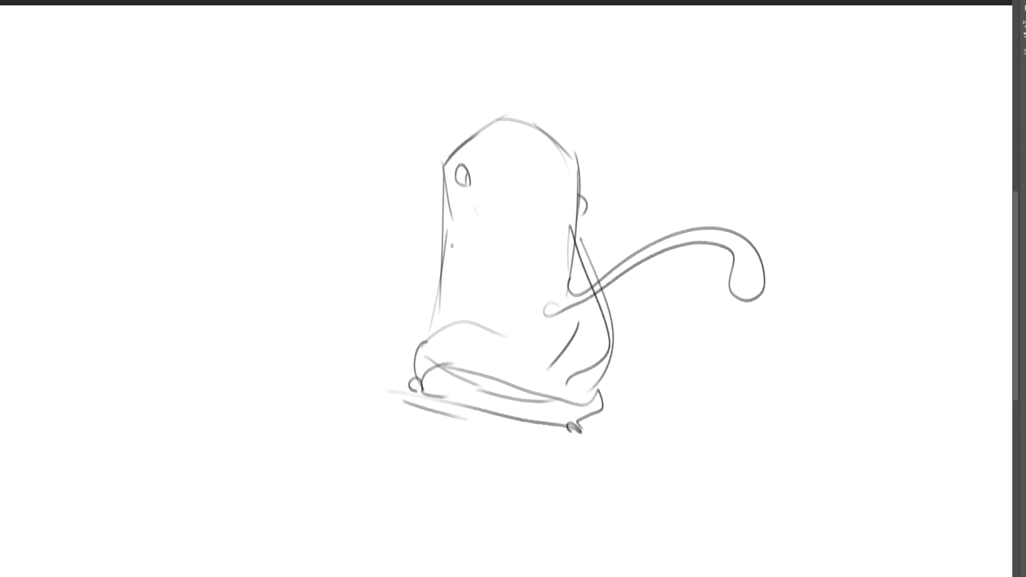
# - Add small arm strokes to the seated blob and an edge stroke at the wedge's tip
pyautogui.moveTo(456, 230)
pyautogui.mouseDown()
pyautogui.moveTo(397, 262)
pyautogui.moveTo(477, 257)
pyautogui.moveTo(480, 235)
pyautogui.mouseUp()
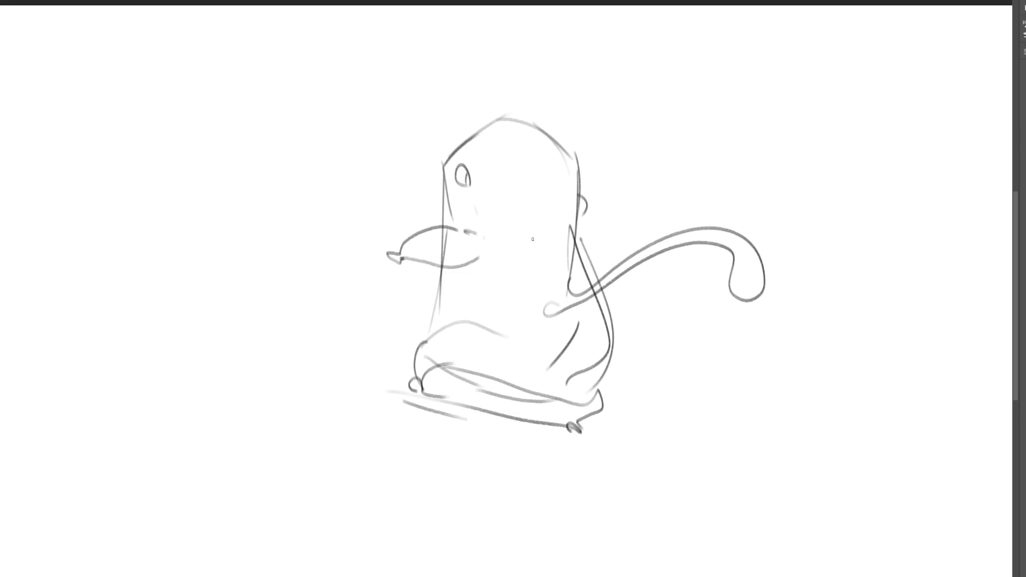
pyautogui.moveTo(578, 239)
pyautogui.mouseDown()
pyautogui.moveTo(613, 273)
pyautogui.moveTo(618, 301)
pyautogui.mouseUp()
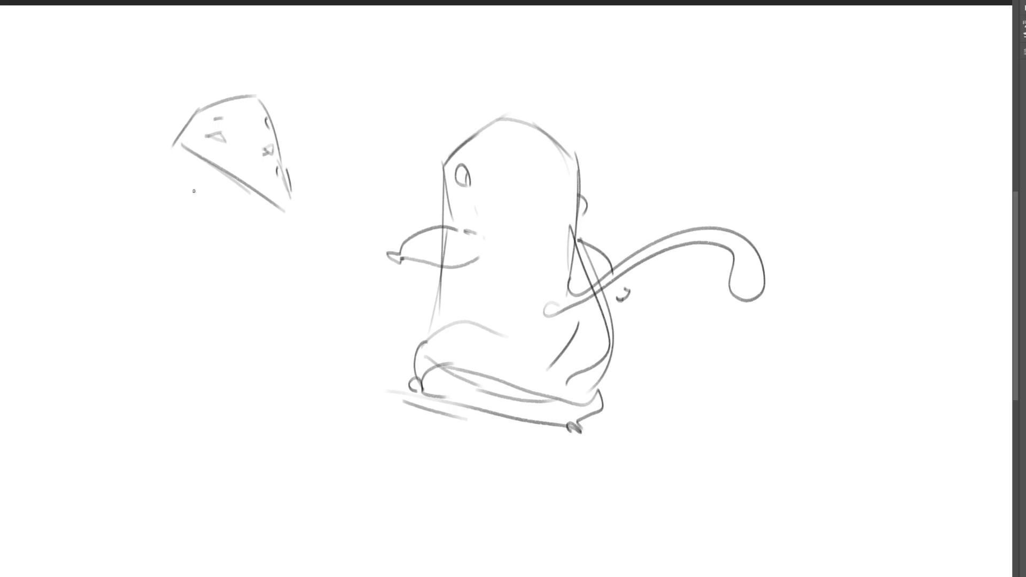
pyautogui.moveTo(292, 206); pyautogui.dragTo(289, 224)
# - Draw a profile head around the cheese wedge with ear, jaw, chin, neck and shoulders
pyautogui.moveTo(159, 189)
pyautogui.mouseDown()
pyautogui.moveTo(142, 178)
pyautogui.moveTo(159, 203)
pyautogui.moveTo(155, 244)
pyautogui.moveTo(169, 252)
pyautogui.mouseUp()
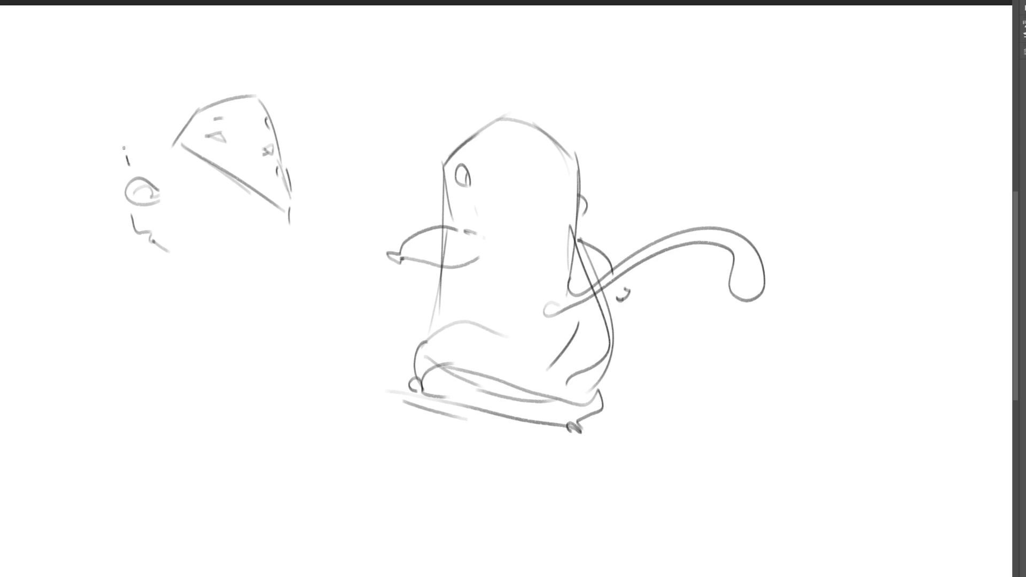
pyautogui.moveTo(129, 165); pyautogui.dragTo(122, 143)
pyautogui.moveTo(123, 131)
pyautogui.mouseDown()
pyautogui.moveTo(193, 52)
pyautogui.moveTo(259, 67)
pyautogui.moveTo(261, 77)
pyautogui.mouseUp()
pyautogui.moveTo(262, 84); pyautogui.dragTo(284, 125)
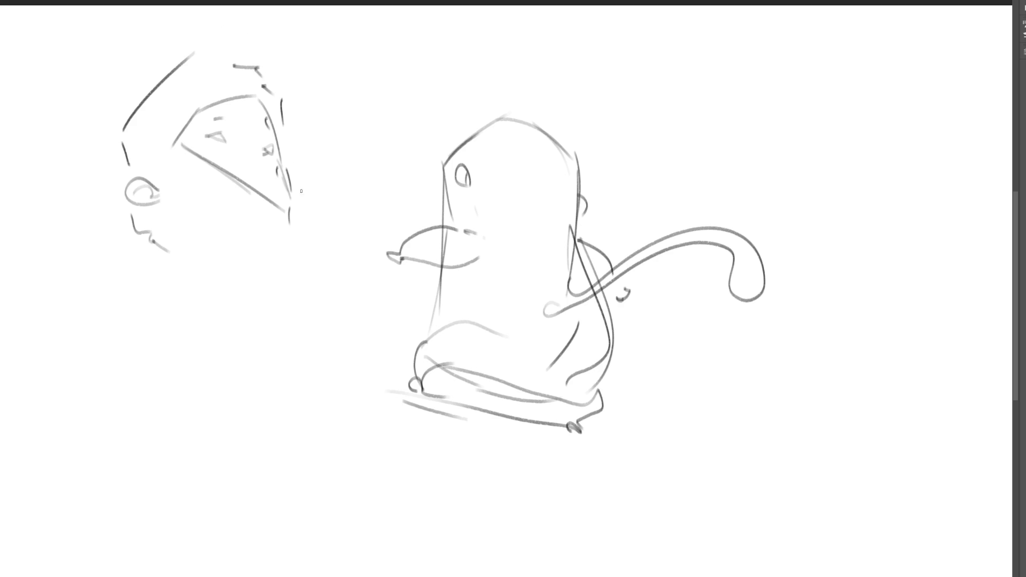
pyautogui.moveTo(295, 181); pyautogui.dragTo(296, 198)
pyautogui.moveTo(192, 251)
pyautogui.mouseDown()
pyautogui.moveTo(198, 246)
pyautogui.moveTo(181, 274)
pyautogui.mouseUp()
pyautogui.moveTo(296, 225); pyautogui.dragTo(307, 232)
pyautogui.moveTo(174, 266); pyautogui.dragTo(184, 348)
pyautogui.moveTo(195, 404)
pyautogui.mouseDown()
pyautogui.moveTo(273, 353)
pyautogui.moveTo(312, 363)
pyautogui.moveTo(314, 333)
pyautogui.moveTo(323, 360)
pyautogui.mouseUp()
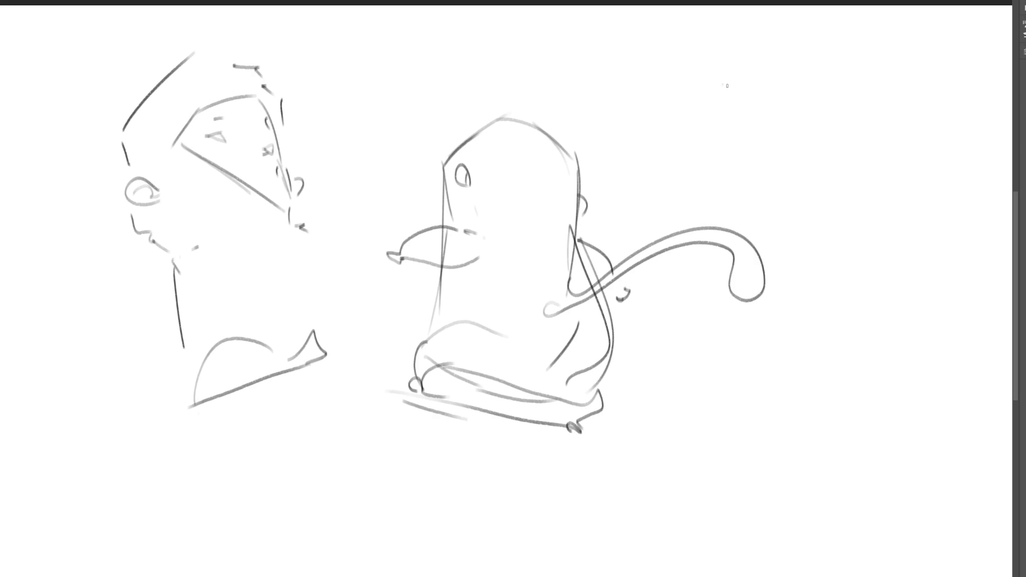
# - Draw a dome-shaped head at top right with a curled ear and two eyes
pyautogui.moveTo(727, 85)
pyautogui.mouseDown()
pyautogui.moveTo(724, 138)
pyautogui.moveTo(775, 52)
pyautogui.mouseUp()
pyautogui.moveTo(782, 52); pyautogui.dragTo(817, 116)
pyautogui.moveTo(723, 122); pyautogui.dragTo(724, 130)
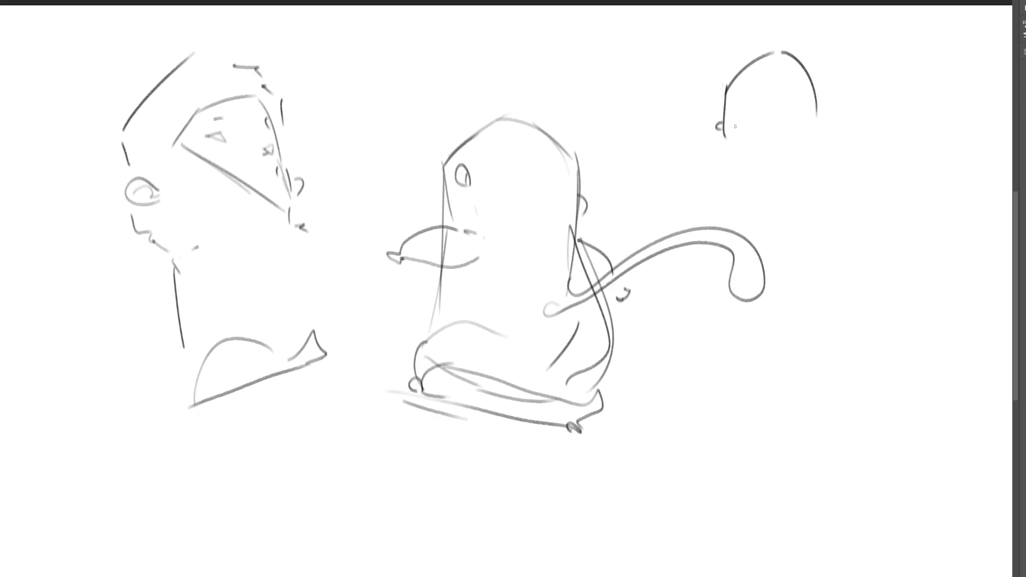
pyautogui.moveTo(811, 92); pyautogui.dragTo(814, 99)
pyautogui.moveTo(740, 102)
pyautogui.mouseDown()
pyautogui.moveTo(737, 111)
pyautogui.moveTo(780, 92)
pyautogui.moveTo(753, 111)
pyautogui.moveTo(756, 126)
pyautogui.moveTo(758, 109)
pyautogui.moveTo(735, 98)
pyautogui.moveTo(769, 83)
pyautogui.mouseUp()
pyautogui.moveTo(735, 113); pyautogui.dragTo(729, 123)
pyautogui.moveTo(782, 91); pyautogui.dragTo(778, 103)
# - Add left and right jaw lines and an inverted-T mark below the dome face
pyautogui.moveTo(727, 137); pyautogui.dragTo(738, 152)
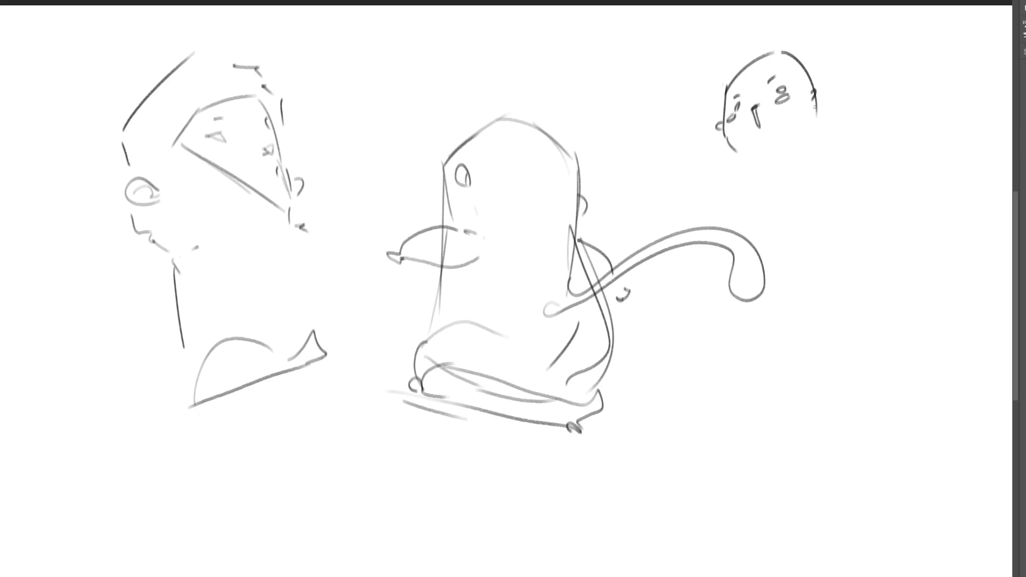
pyautogui.moveTo(814, 106); pyautogui.dragTo(805, 146)
pyautogui.moveTo(739, 152); pyautogui.dragTo(730, 172)
pyautogui.moveTo(807, 142)
pyautogui.mouseDown()
pyautogui.moveTo(819, 153)
pyautogui.moveTo(769, 171)
pyautogui.mouseUp()
pyautogui.moveTo(763, 172)
pyautogui.mouseDown()
pyautogui.moveTo(781, 165)
pyautogui.moveTo(768, 152)
pyautogui.moveTo(740, 197)
pyautogui.moveTo(791, 176)
pyautogui.moveTo(800, 188)
pyautogui.moveTo(745, 206)
pyautogui.moveTo(799, 184)
pyautogui.moveTo(789, 224)
pyautogui.mouseUp()
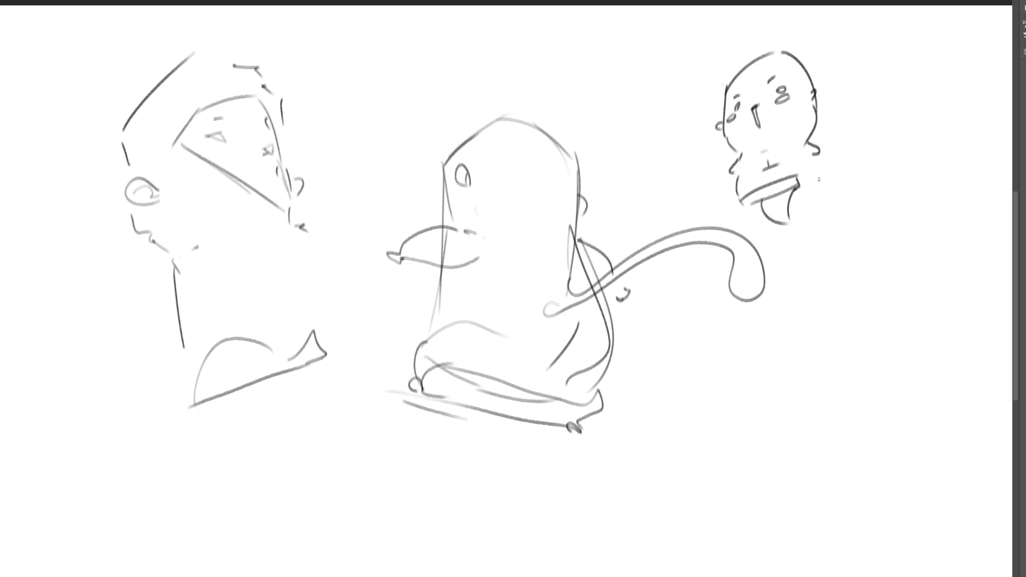
# - Draw a collar under the head and sketch the figure's body and shoulder
pyautogui.moveTo(743, 201); pyautogui.dragTo(777, 221)
pyautogui.moveTo(795, 174)
pyautogui.mouseDown()
pyautogui.moveTo(820, 187)
pyautogui.moveTo(795, 217)
pyautogui.moveTo(820, 182)
pyautogui.moveTo(815, 191)
pyautogui.mouseUp()
pyautogui.moveTo(800, 239); pyautogui.dragTo(795, 229)
pyautogui.moveTo(819, 195); pyautogui.dragTo(811, 244)
pyautogui.moveTo(755, 220); pyautogui.dragTo(782, 244)
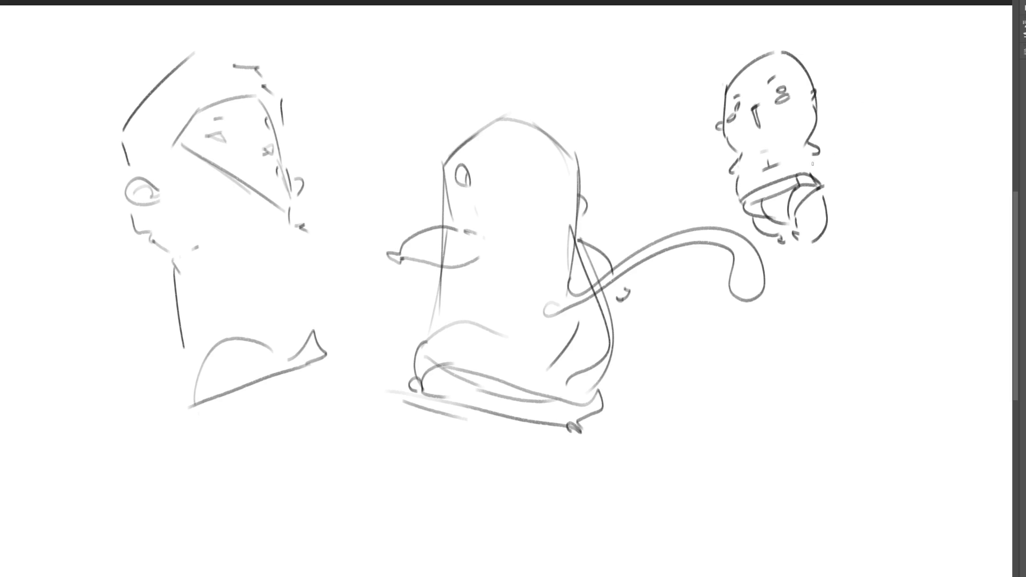
pyautogui.moveTo(811, 158); pyautogui.dragTo(819, 179)
# - Erase and redraw the figure's leg diagonally, then begin a rounded blob below it
pyautogui.moveTo(828, 218)
pyautogui.mouseDown()
pyautogui.moveTo(814, 242)
pyautogui.moveTo(828, 222)
pyautogui.mouseUp()
pyautogui.moveTo(823, 187); pyautogui.dragTo(802, 239)
pyautogui.moveTo(804, 320)
pyautogui.mouseDown()
pyautogui.moveTo(821, 280)
pyautogui.moveTo(841, 272)
pyautogui.moveTo(900, 318)
pyautogui.mouseUp()
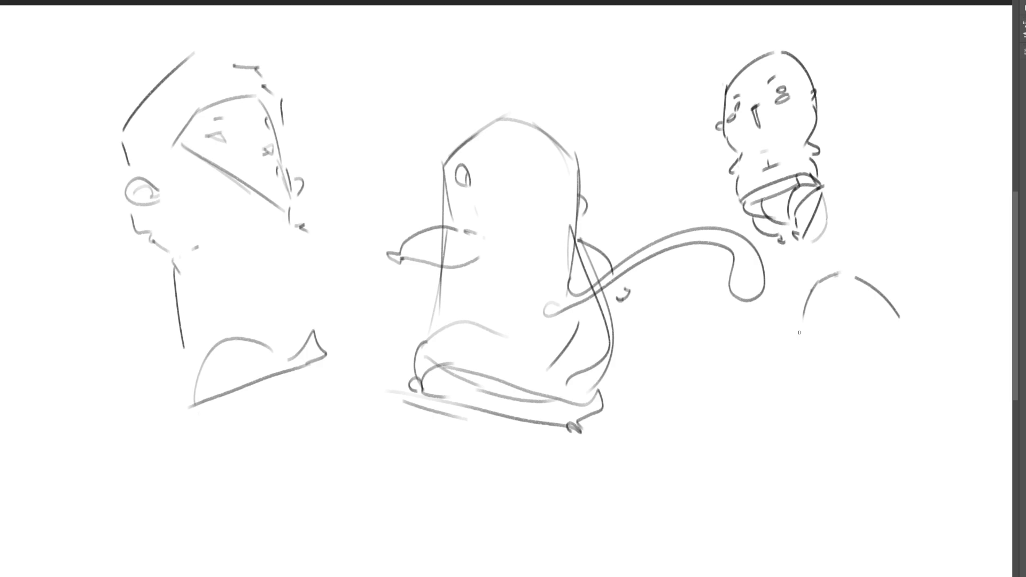
# - Close the lower-right blob and give it an eye, mouth and little foot
pyautogui.moveTo(796, 321); pyautogui.dragTo(850, 383)
pyautogui.moveTo(907, 327)
pyautogui.mouseDown()
pyautogui.moveTo(854, 381)
pyautogui.moveTo(827, 369)
pyautogui.moveTo(810, 338)
pyautogui.mouseUp()
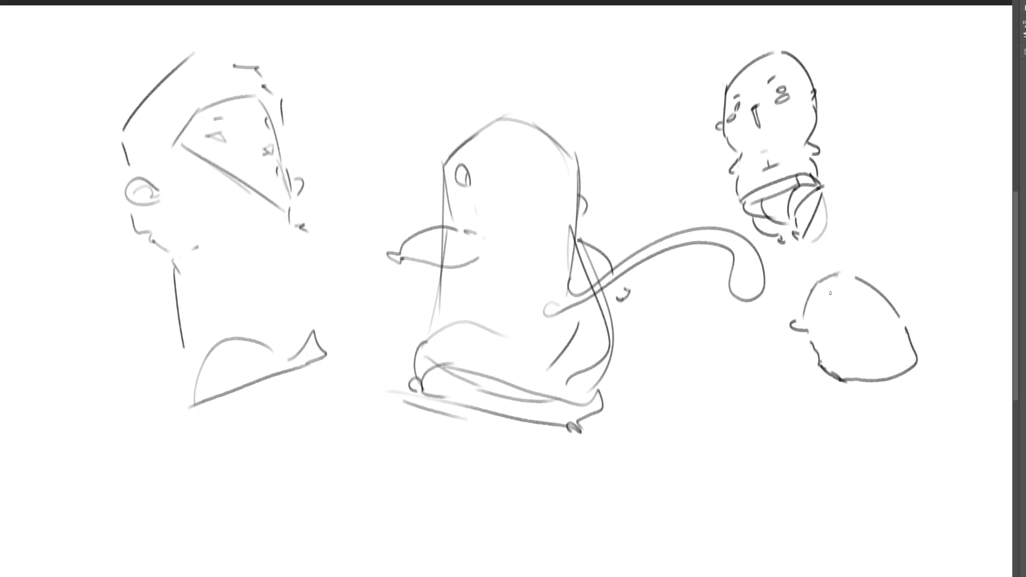
pyautogui.moveTo(853, 283)
pyautogui.mouseDown()
pyautogui.moveTo(873, 316)
pyautogui.moveTo(830, 320)
pyautogui.moveTo(826, 338)
pyautogui.mouseUp()
pyautogui.moveTo(828, 297)
pyautogui.mouseDown()
pyautogui.moveTo(834, 311)
pyautogui.moveTo(844, 293)
pyautogui.moveTo(852, 300)
pyautogui.moveTo(846, 319)
pyautogui.moveTo(857, 333)
pyautogui.moveTo(898, 333)
pyautogui.moveTo(822, 299)
pyautogui.moveTo(827, 278)
pyautogui.mouseUp()
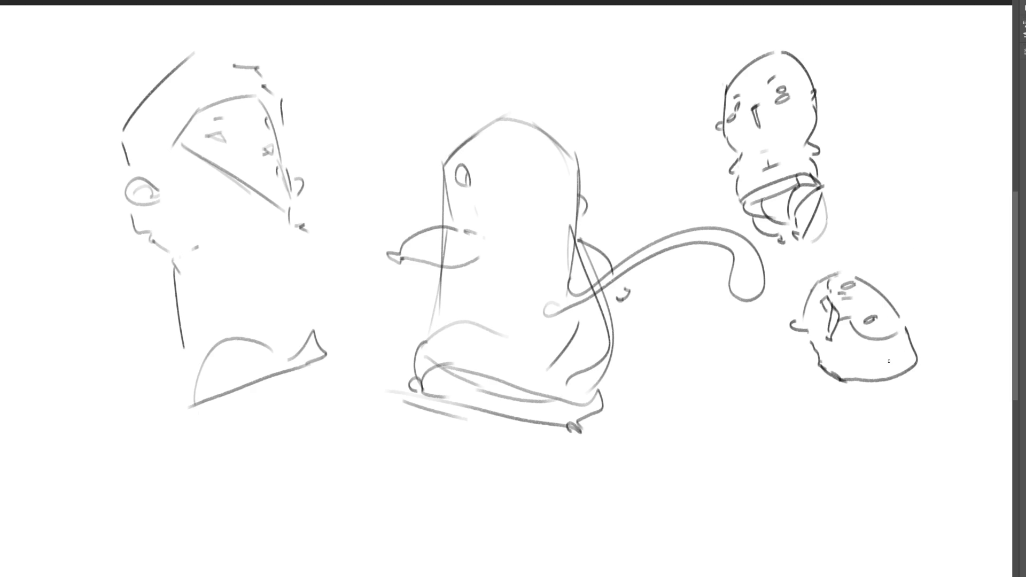
pyautogui.moveTo(879, 369); pyautogui.dragTo(893, 373)
pyautogui.moveTo(799, 298); pyautogui.dragTo(798, 306)
# - Add a fuzzy outline to the blob and a long leftward back with legs and pointed foot
pyautogui.moveTo(871, 273)
pyautogui.mouseDown()
pyautogui.moveTo(935, 309)
pyautogui.moveTo(940, 347)
pyautogui.moveTo(929, 359)
pyautogui.mouseUp()
pyautogui.moveTo(941, 362); pyautogui.dragTo(928, 367)
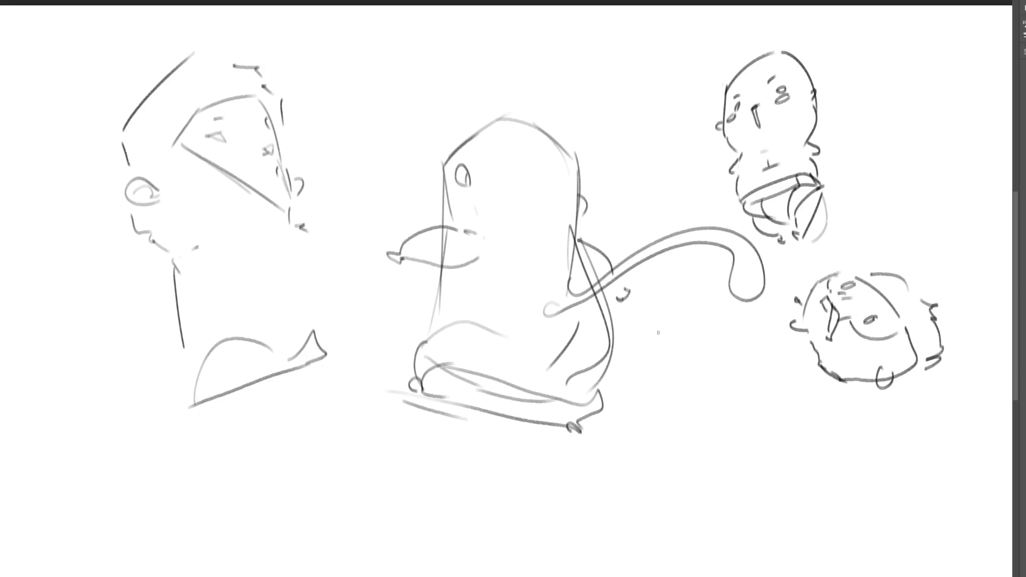
pyautogui.moveTo(640, 344)
pyautogui.mouseDown()
pyautogui.moveTo(762, 305)
pyautogui.moveTo(786, 322)
pyautogui.mouseUp()
pyautogui.moveTo(832, 378)
pyautogui.mouseDown()
pyautogui.moveTo(844, 425)
pyautogui.moveTo(825, 440)
pyautogui.moveTo(782, 399)
pyautogui.moveTo(786, 383)
pyautogui.moveTo(680, 400)
pyautogui.moveTo(615, 434)
pyautogui.mouseUp()
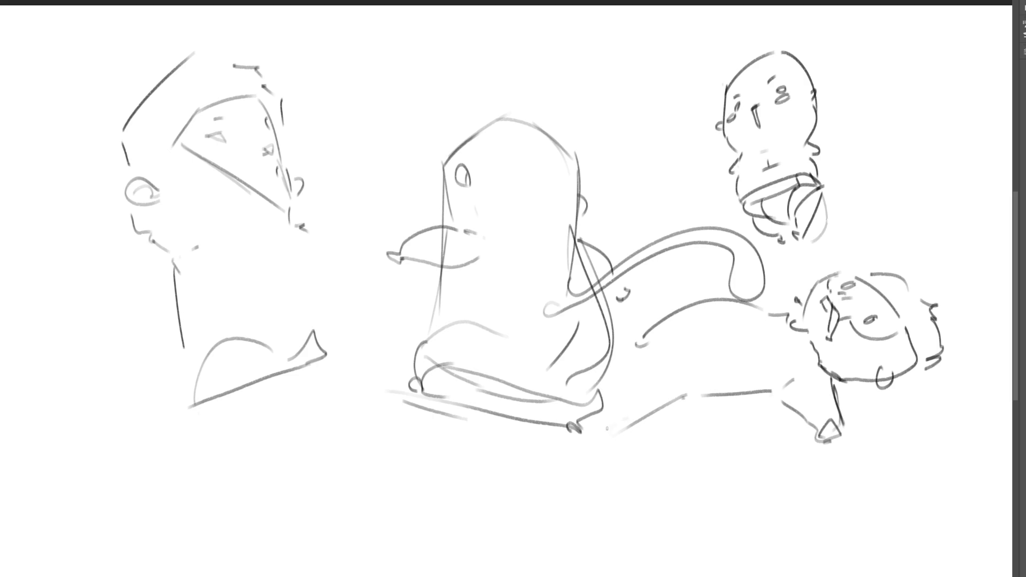
# - Draw a rear leg at the long body's left end and a belly line toward the head
pyautogui.moveTo(630, 399); pyautogui.dragTo(604, 428)
pyautogui.moveTo(630, 378); pyautogui.dragTo(634, 390)
pyautogui.moveTo(633, 339); pyautogui.dragTo(617, 338)
pyautogui.moveTo(783, 310); pyautogui.dragTo(766, 307)
pyautogui.moveTo(644, 410); pyautogui.dragTo(628, 431)
pyautogui.moveTo(631, 428)
pyautogui.mouseDown()
pyautogui.moveTo(661, 404)
pyautogui.moveTo(780, 399)
pyautogui.moveTo(743, 402)
pyautogui.mouseUp()
# - Add the blob head's chin and jaw, strengthen the back curve, and loop a tail on the top-right figure
pyautogui.moveTo(835, 398); pyautogui.dragTo(879, 380)
pyautogui.moveTo(941, 358)
pyautogui.mouseDown()
pyautogui.moveTo(938, 370)
pyautogui.moveTo(897, 382)
pyautogui.mouseUp()
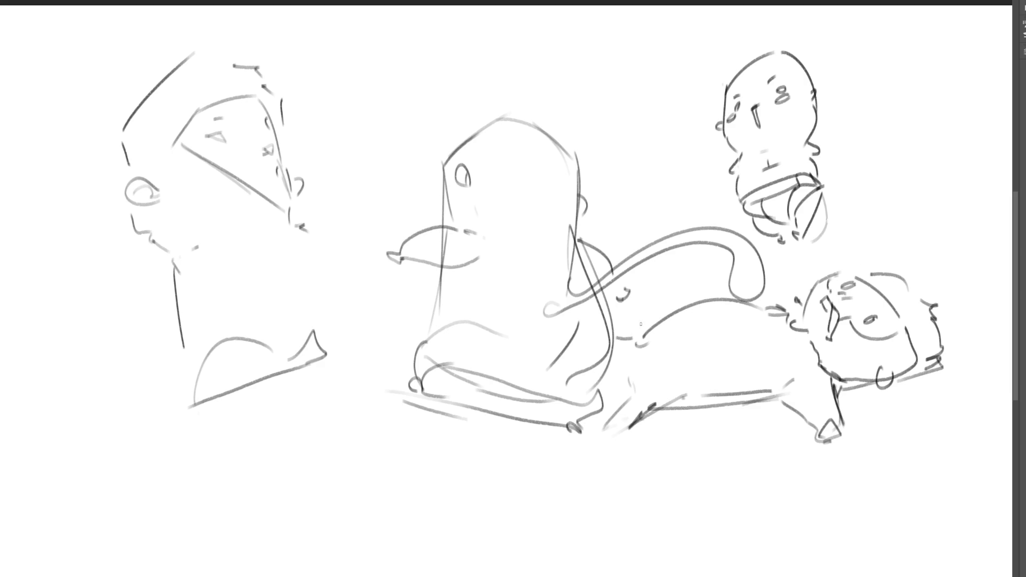
pyautogui.moveTo(633, 336)
pyautogui.mouseDown()
pyautogui.moveTo(718, 292)
pyautogui.moveTo(742, 296)
pyautogui.mouseUp()
pyautogui.moveTo(588, 331)
pyautogui.mouseDown()
pyautogui.moveTo(622, 340)
pyautogui.moveTo(588, 430)
pyautogui.moveTo(632, 425)
pyautogui.mouseUp()
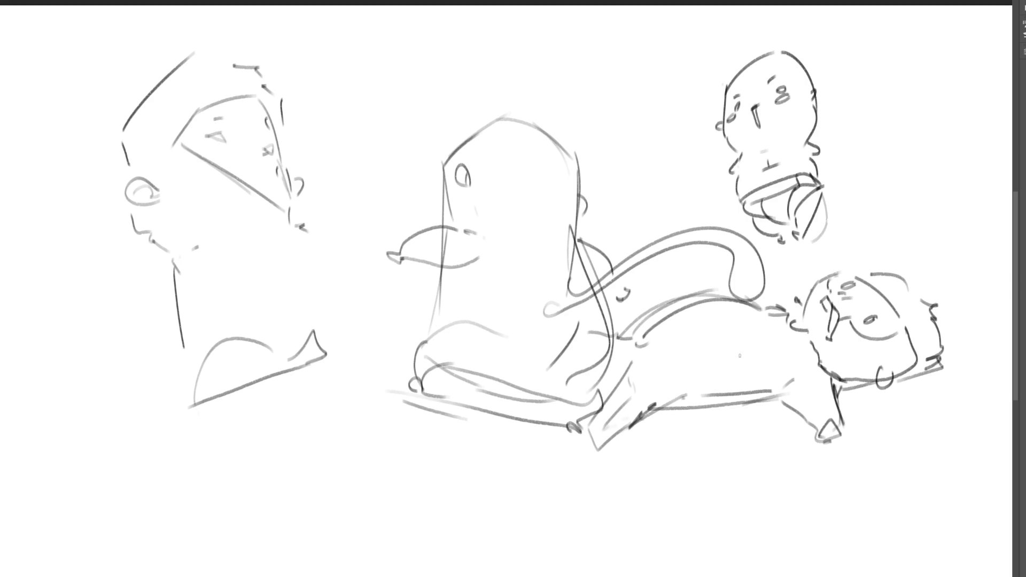
pyautogui.moveTo(820, 202)
pyautogui.mouseDown()
pyautogui.moveTo(896, 134)
pyautogui.moveTo(828, 203)
pyautogui.mouseUp()
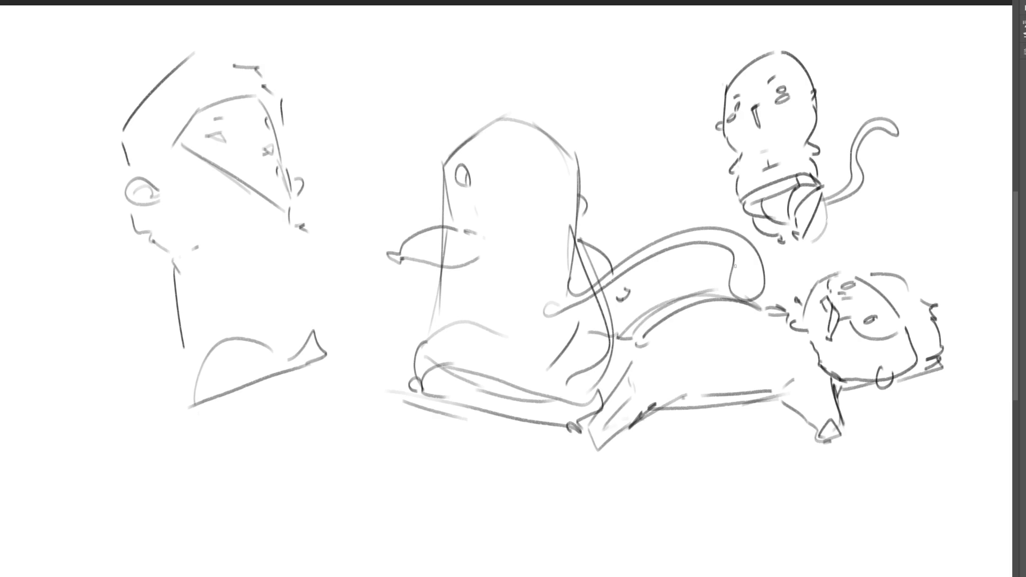
# - Sketch an arm, x mark and dash beside the small character, plus a face doodle left of it
pyautogui.moveTo(712, 141)
pyautogui.mouseDown()
pyautogui.moveTo(700, 205)
pyautogui.moveTo(713, 145)
pyautogui.mouseUp()
pyautogui.moveTo(719, 193); pyautogui.dragTo(711, 205)
pyautogui.moveTo(708, 162)
pyautogui.mouseDown()
pyautogui.moveTo(717, 174)
pyautogui.moveTo(708, 176)
pyautogui.mouseUp()
pyautogui.moveTo(636, 87); pyautogui.dragTo(657, 121)
pyautogui.moveTo(655, 74)
pyautogui.mouseDown()
pyautogui.moveTo(642, 84)
pyautogui.moveTo(686, 97)
pyautogui.moveTo(656, 120)
pyautogui.moveTo(682, 107)
pyautogui.mouseUp()
pyautogui.moveTo(695, 87)
pyautogui.mouseDown()
pyautogui.moveTo(719, 138)
pyautogui.moveTo(675, 156)
pyautogui.mouseUp()
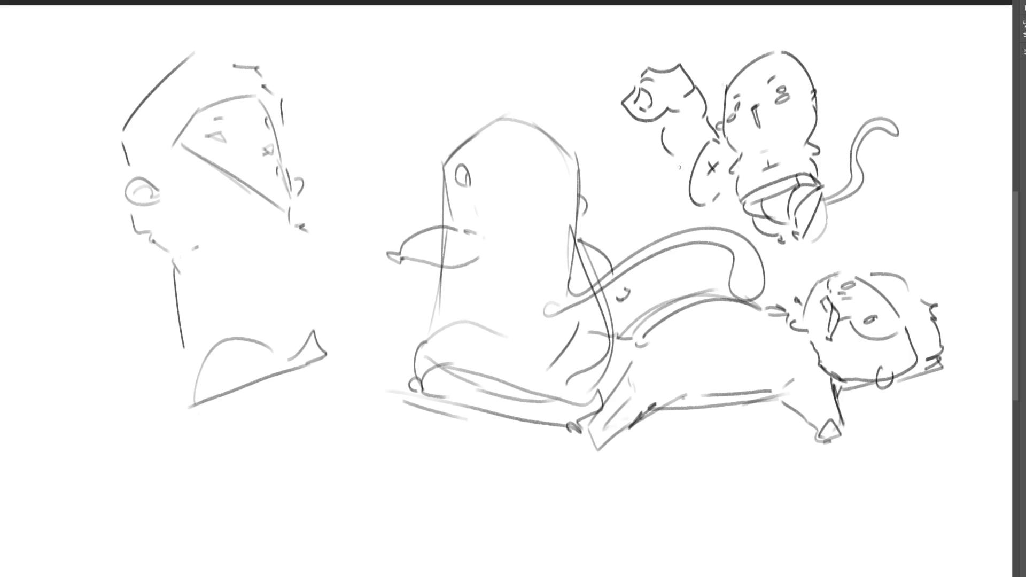
pyautogui.moveTo(642, 191); pyautogui.dragTo(671, 203)
pyautogui.moveTo(660, 158); pyautogui.dragTo(671, 160)
# - Draw a small circle with inner lines and outline a detailed head around it
pyautogui.moveTo(595, 152)
pyautogui.mouseDown()
pyautogui.moveTo(588, 160)
pyautogui.moveTo(618, 162)
pyautogui.moveTo(601, 161)
pyautogui.mouseUp()
pyautogui.moveTo(608, 148)
pyautogui.mouseDown()
pyautogui.moveTo(609, 160)
pyautogui.moveTo(591, 115)
pyautogui.mouseUp()
pyautogui.moveTo(594, 106)
pyautogui.mouseDown()
pyautogui.moveTo(615, 116)
pyautogui.moveTo(625, 142)
pyautogui.mouseUp()
pyautogui.moveTo(604, 133); pyautogui.dragTo(622, 136)
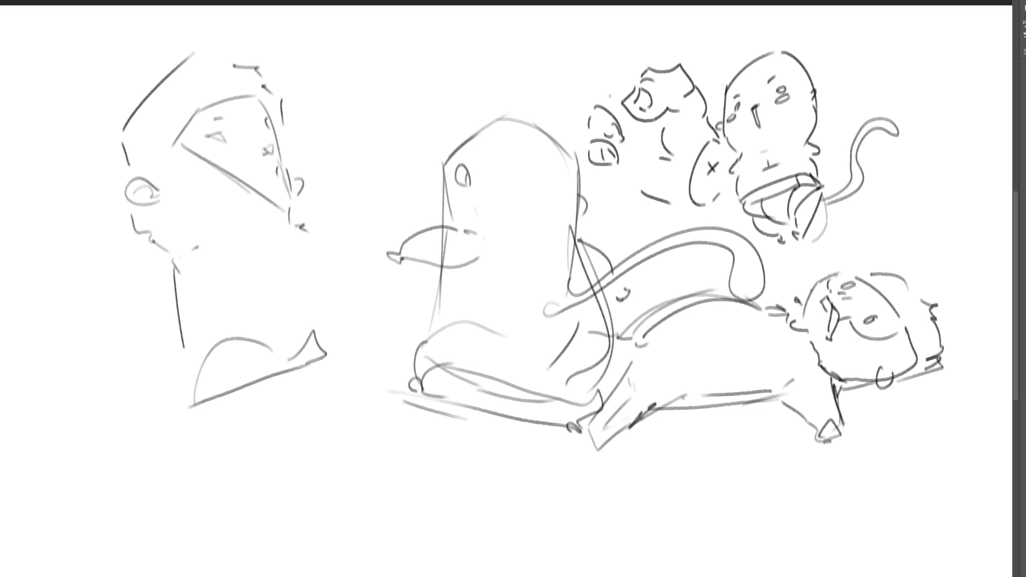
pyautogui.moveTo(604, 79); pyautogui.dragTo(598, 96)
pyautogui.moveTo(613, 73)
pyautogui.mouseDown()
pyautogui.moveTo(624, 122)
pyautogui.moveTo(639, 131)
pyautogui.moveTo(629, 90)
pyautogui.mouseUp()
# - Outline a fist shape with knuckle marks and a stroke trailing down beneath it
pyautogui.moveTo(611, 69)
pyautogui.mouseDown()
pyautogui.moveTo(629, 51)
pyautogui.moveTo(653, 68)
pyautogui.moveTo(664, 51)
pyautogui.moveTo(666, 65)
pyautogui.moveTo(594, 79)
pyautogui.mouseUp()
pyautogui.moveTo(599, 73)
pyautogui.mouseDown()
pyautogui.moveTo(582, 124)
pyautogui.moveTo(593, 161)
pyautogui.mouseUp()
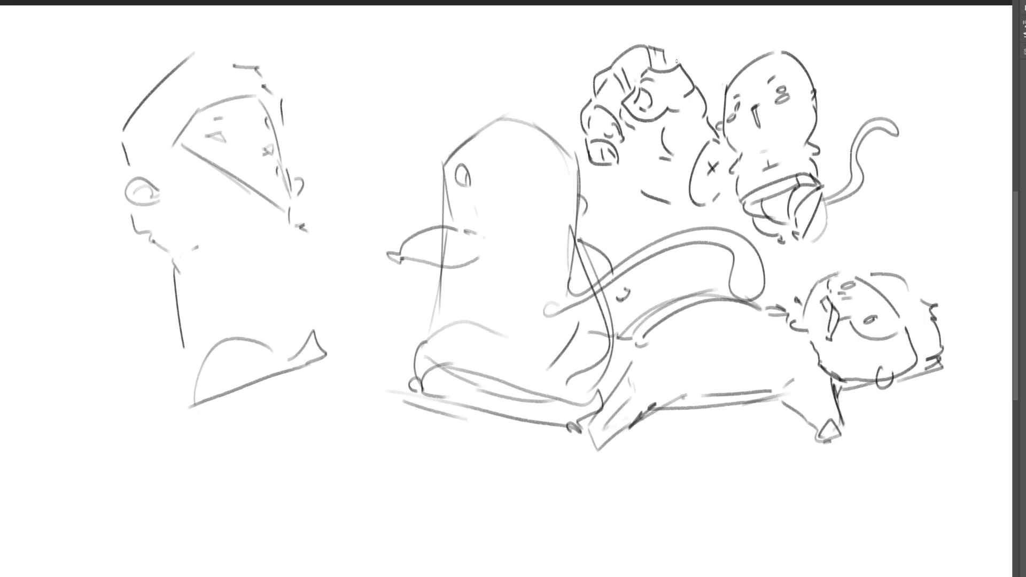
pyautogui.moveTo(668, 51)
pyautogui.mouseDown()
pyautogui.moveTo(676, 66)
pyautogui.moveTo(666, 71)
pyautogui.mouseUp()
pyautogui.moveTo(609, 166); pyautogui.dragTo(655, 190)
pyautogui.moveTo(621, 130); pyautogui.dragTo(636, 148)
# - Arch an arm from the left head to the center, add a joining base line and small curve
pyautogui.moveTo(302, 170)
pyautogui.mouseDown()
pyautogui.moveTo(347, 242)
pyautogui.moveTo(375, 225)
pyautogui.moveTo(411, 245)
pyautogui.mouseUp()
pyautogui.moveTo(204, 396); pyautogui.dragTo(412, 367)
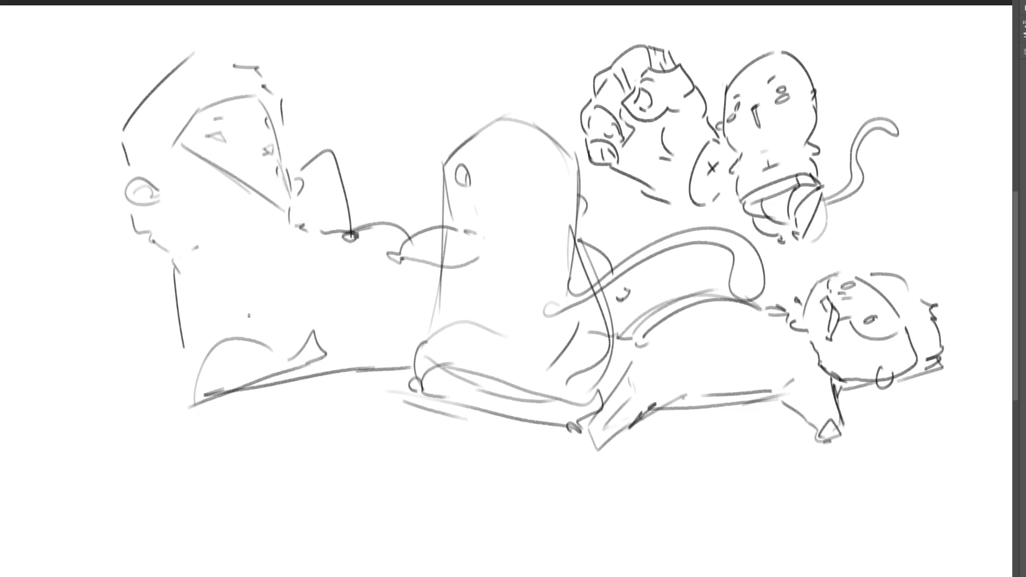
pyautogui.moveTo(254, 298); pyautogui.dragTo(251, 333)
# - Replace a trial question-mark shape above the center with a looping curl on the blob's head
pyautogui.moveTo(345, 87)
pyautogui.mouseDown()
pyautogui.moveTo(395, 59)
pyautogui.moveTo(389, 180)
pyautogui.moveTo(407, 212)
pyautogui.mouseUp()
pyautogui.moveTo(464, 95); pyautogui.dragTo(416, 208)
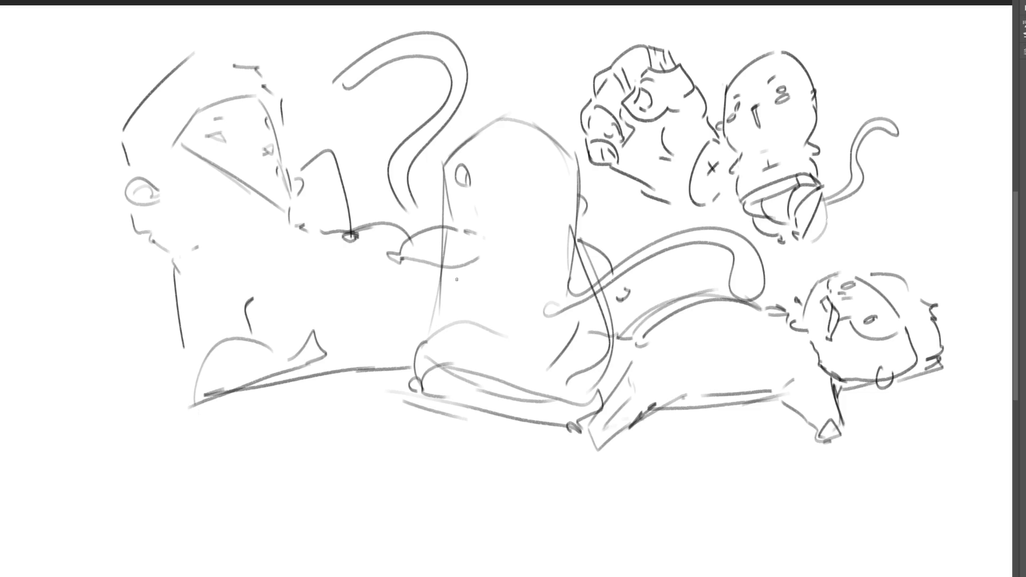
pyautogui.hotkey('ctrl', 'z')
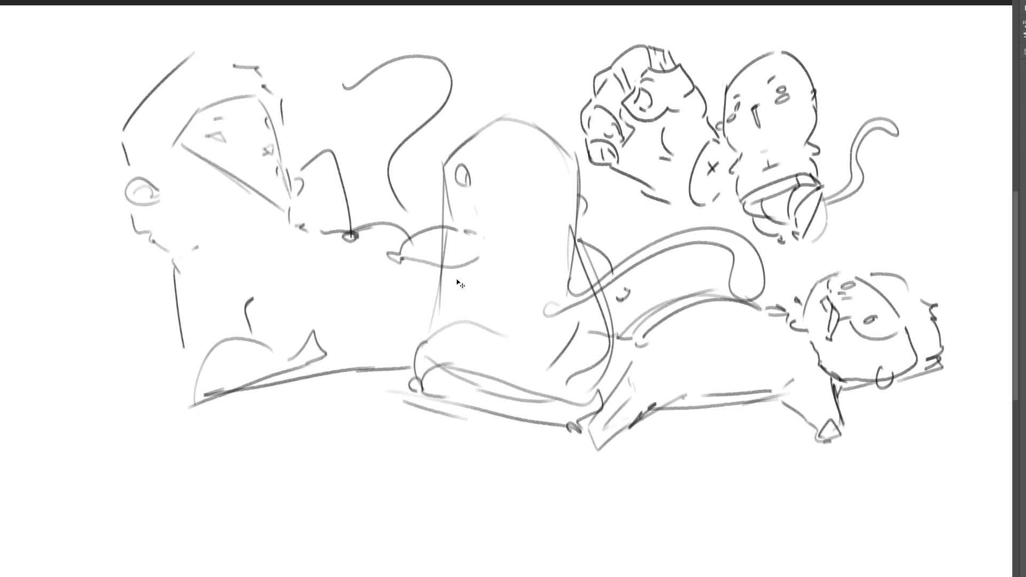
pyautogui.hotkey('ctrl', 'z')
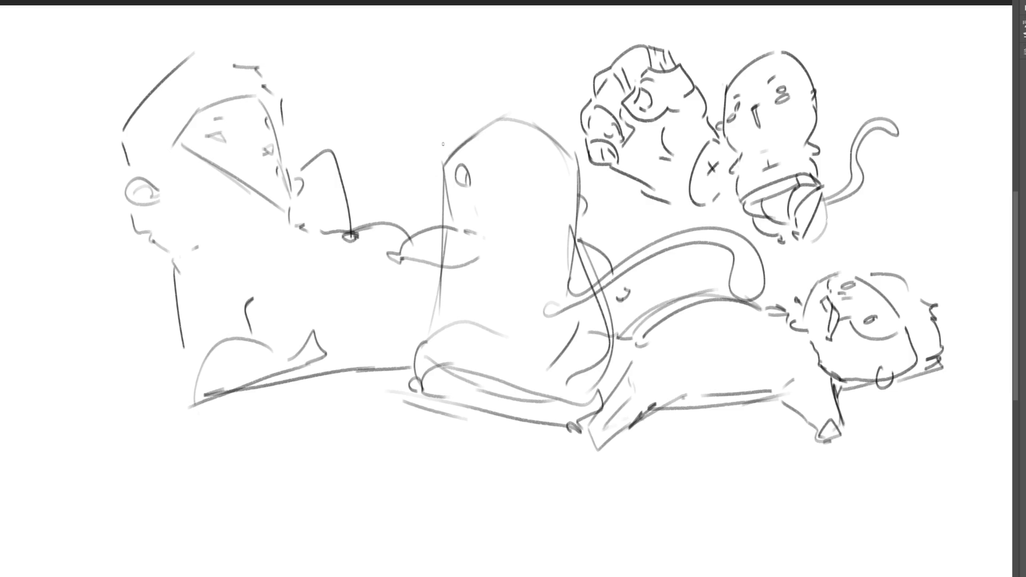
pyautogui.moveTo(458, 128)
pyautogui.mouseDown()
pyautogui.moveTo(407, 75)
pyautogui.moveTo(556, 63)
pyautogui.moveTo(507, 27)
pyautogui.moveTo(473, 115)
pyautogui.mouseUp()
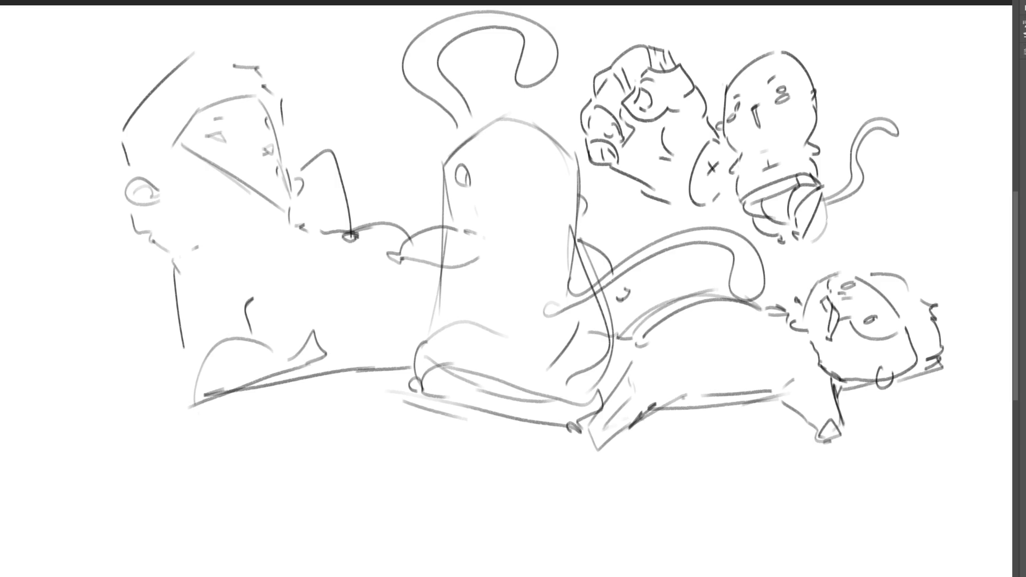
# - Sketch the box-like outline of a block form below the boot in the lower left
pyautogui.moveTo(167, 495)
pyautogui.mouseDown()
pyautogui.moveTo(236, 432)
pyautogui.moveTo(318, 474)
pyautogui.mouseUp()
pyautogui.moveTo(243, 443)
pyautogui.mouseDown()
pyautogui.moveTo(229, 438)
pyautogui.moveTo(216, 492)
pyautogui.moveTo(178, 474)
pyautogui.mouseUp()
pyautogui.moveTo(178, 478)
pyautogui.mouseDown()
pyautogui.moveTo(190, 540)
pyautogui.moveTo(313, 497)
pyautogui.mouseUp()
pyautogui.moveTo(300, 460)
pyautogui.mouseDown()
pyautogui.moveTo(377, 488)
pyautogui.moveTo(359, 550)
pyautogui.mouseUp()
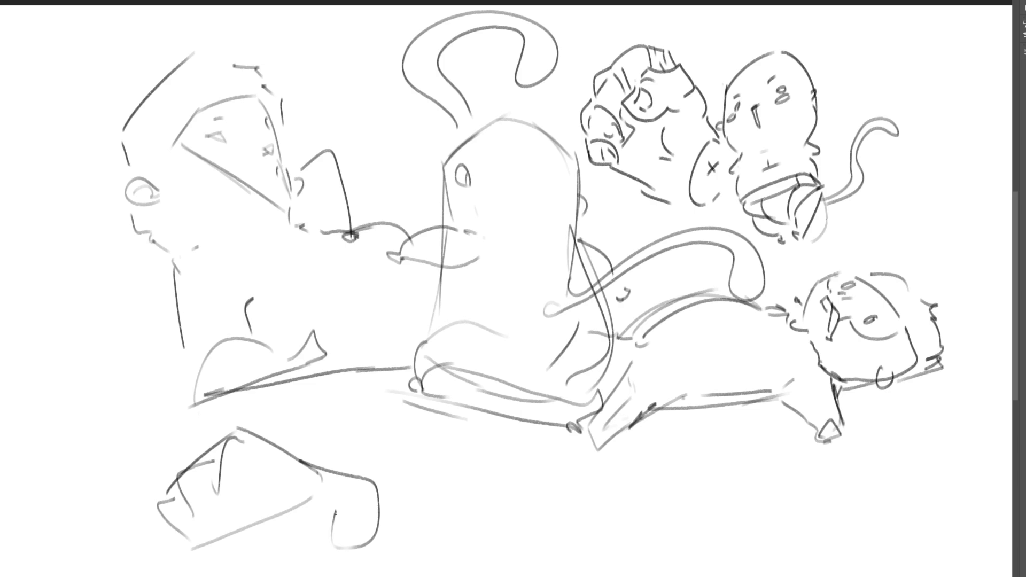
pyautogui.moveTo(335, 509)
pyautogui.mouseDown()
pyautogui.moveTo(355, 556)
pyautogui.moveTo(334, 564)
pyautogui.mouseUp()
pyautogui.moveTo(142, 524)
pyautogui.mouseDown()
pyautogui.moveTo(187, 576)
pyautogui.moveTo(320, 562)
pyautogui.mouseUp()
pyautogui.moveTo(263, 491); pyautogui.dragTo(321, 575)
pyautogui.moveTo(329, 538); pyautogui.dragTo(321, 564)
pyautogui.moveTo(269, 498)
pyautogui.mouseDown()
pyautogui.moveTo(320, 503)
pyautogui.moveTo(324, 519)
pyautogui.mouseUp()
# - Arc a rounded, bent top over the block and reinforce its right side and bottom edge
pyautogui.moveTo(235, 438)
pyautogui.mouseDown()
pyautogui.moveTo(312, 451)
pyautogui.moveTo(377, 441)
pyautogui.moveTo(385, 488)
pyautogui.mouseUp()
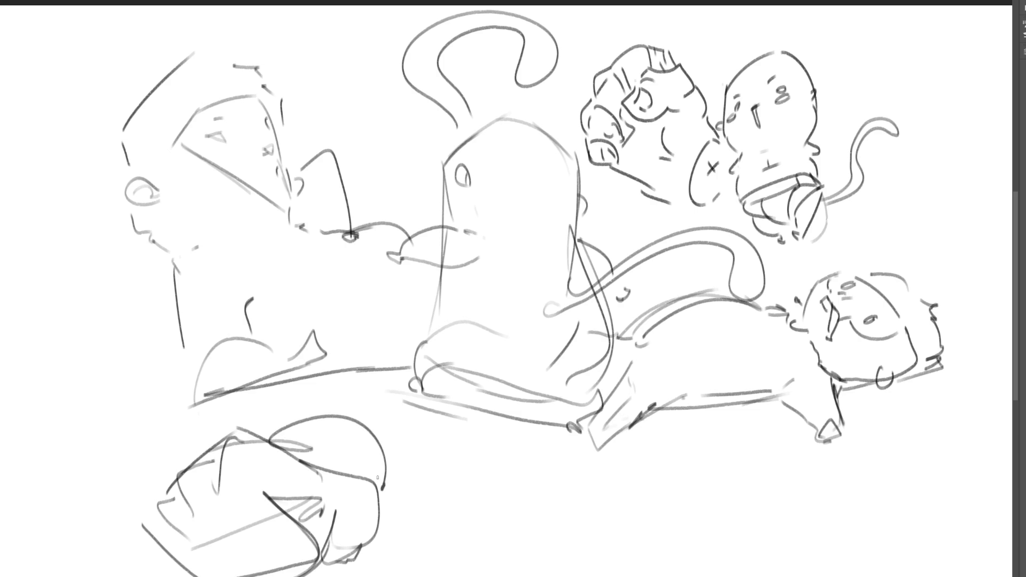
pyautogui.moveTo(283, 448)
pyautogui.mouseDown()
pyautogui.moveTo(332, 417)
pyautogui.moveTo(385, 495)
pyautogui.mouseUp()
pyautogui.moveTo(317, 501); pyautogui.dragTo(321, 569)
pyautogui.moveTo(321, 566); pyautogui.dragTo(381, 554)
pyautogui.moveTo(397, 494); pyautogui.dragTo(402, 533)
pyautogui.moveTo(392, 502); pyautogui.dragTo(385, 571)
pyautogui.moveTo(389, 481)
pyautogui.mouseDown()
pyautogui.moveTo(373, 576)
pyautogui.moveTo(449, 435)
pyautogui.mouseUp()
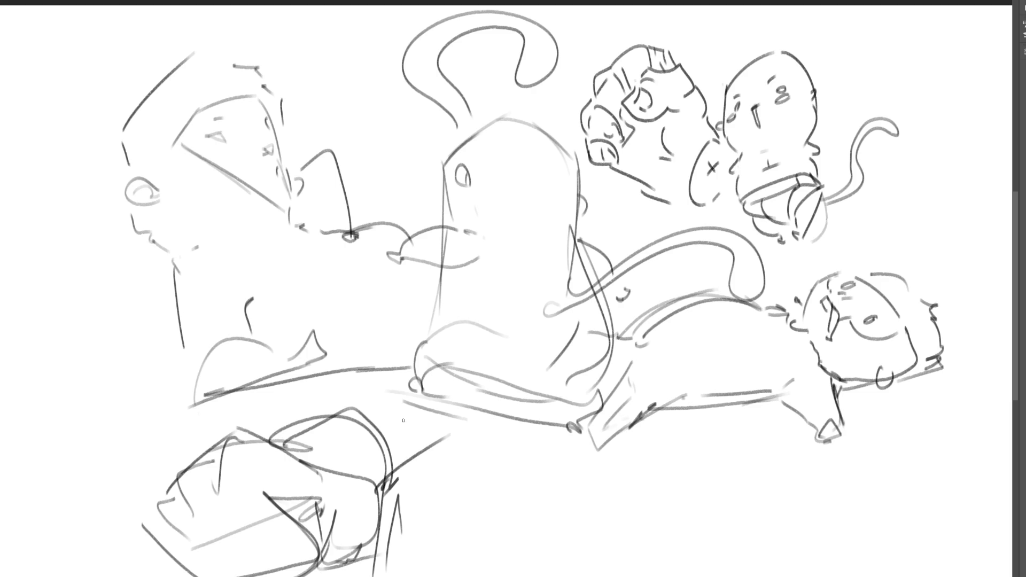
# - Transform the whole sketch layer to shift it left and slightly up (Ctrl+T)
pyautogui.hotkey('ctrl', 't')
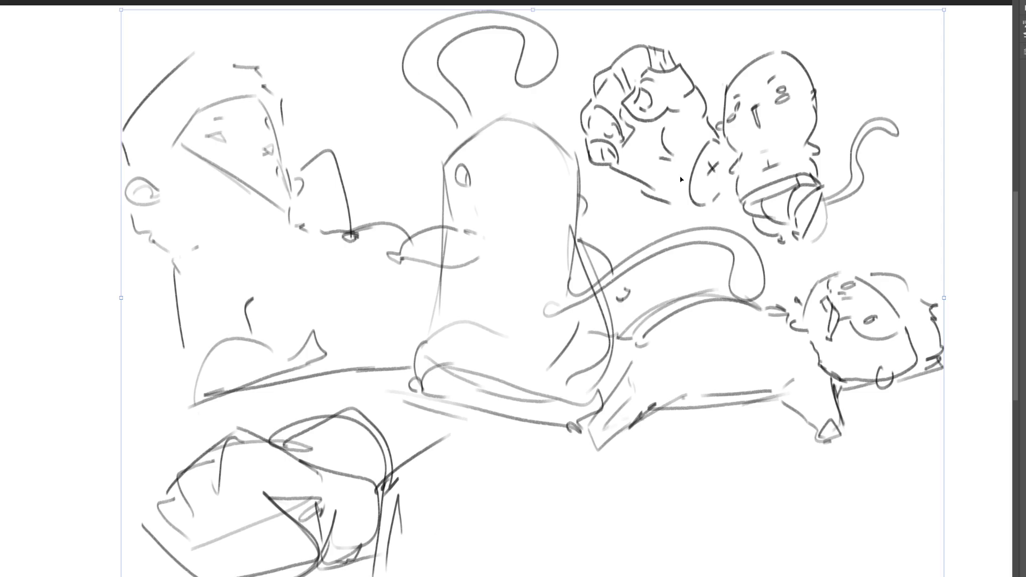
pyautogui.moveTo(678, 178); pyautogui.dragTo(487, 192)
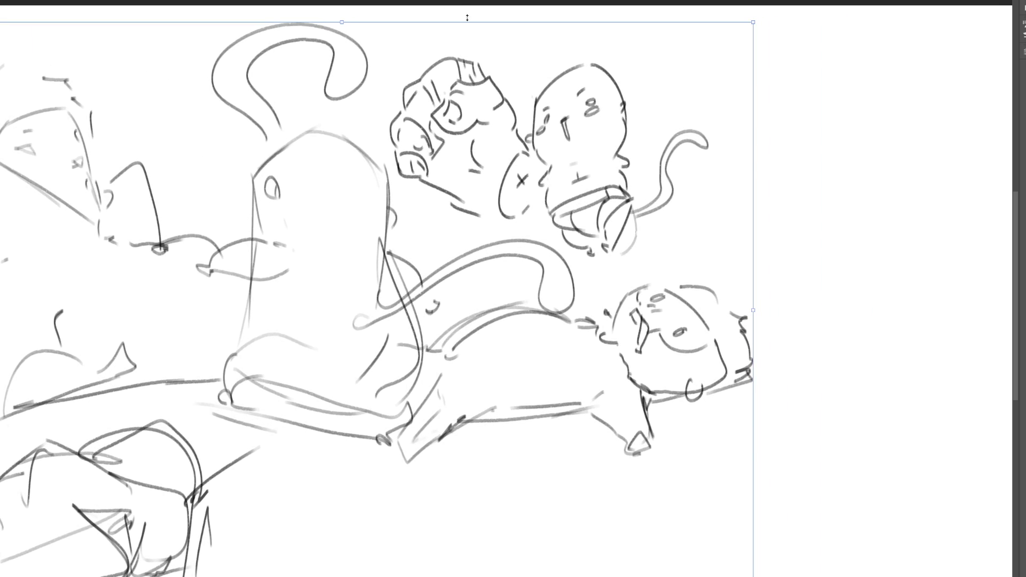
pyautogui.moveTo(376, 61); pyautogui.dragTo(374, 48)
pyautogui.press('Return')
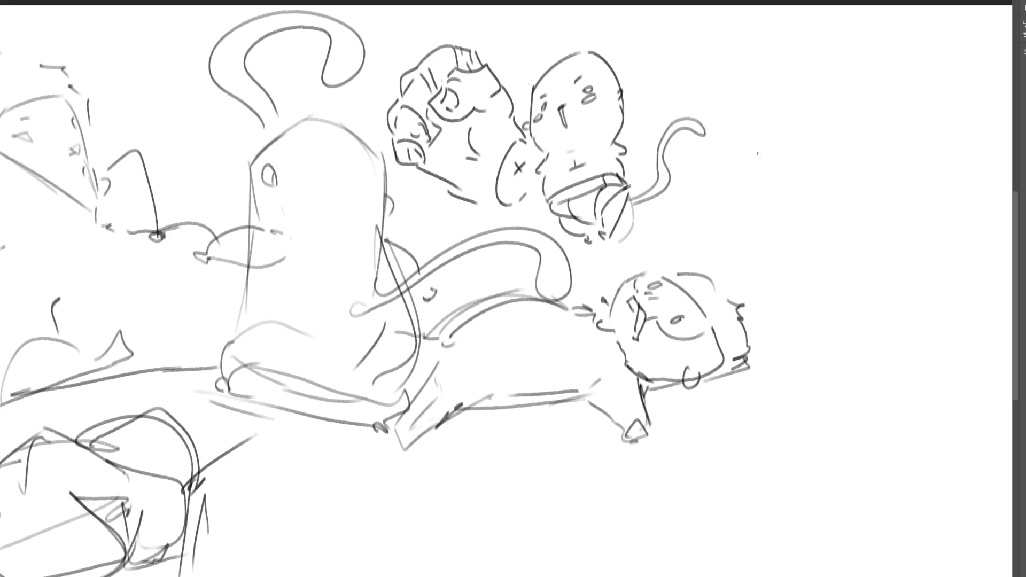
# - Draw a cylinder with an X-marked oval end at the right of the sketch
pyautogui.moveTo(766, 156)
pyautogui.mouseDown()
pyautogui.moveTo(771, 224)
pyautogui.moveTo(825, 203)
pyautogui.moveTo(799, 231)
pyautogui.mouseUp()
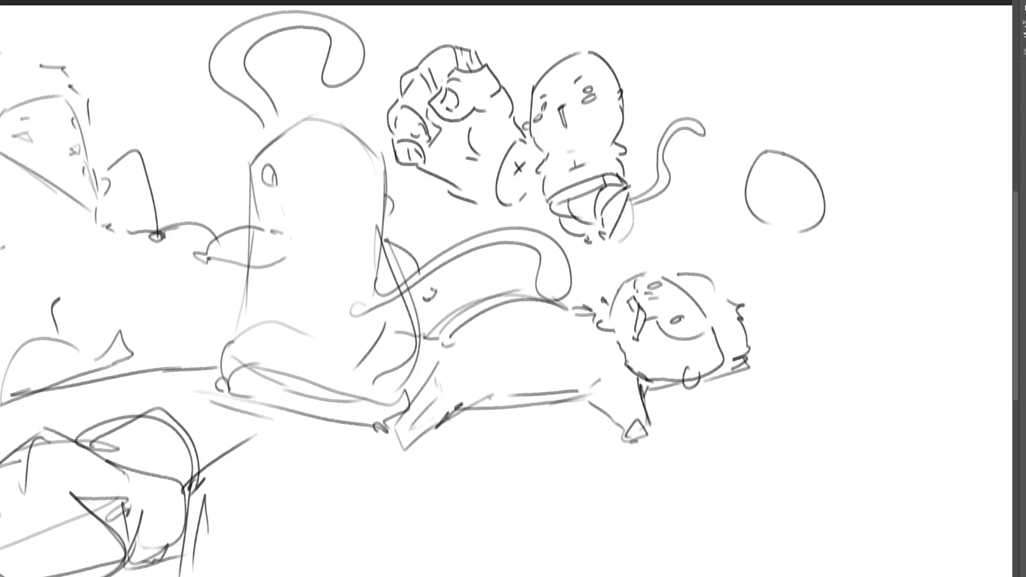
pyautogui.moveTo(765, 173)
pyautogui.mouseDown()
pyautogui.moveTo(796, 210)
pyautogui.moveTo(766, 202)
pyautogui.moveTo(812, 126)
pyautogui.moveTo(812, 145)
pyautogui.moveTo(838, 151)
pyautogui.mouseUp()
pyautogui.moveTo(812, 229)
pyautogui.mouseDown()
pyautogui.moveTo(890, 164)
pyautogui.moveTo(823, 222)
pyautogui.mouseUp()
pyautogui.moveTo(820, 128)
pyautogui.mouseDown()
pyautogui.moveTo(875, 139)
pyautogui.moveTo(802, 129)
pyautogui.moveTo(771, 145)
pyautogui.moveTo(764, 116)
pyautogui.mouseUp()
pyautogui.moveTo(803, 84)
pyautogui.mouseDown()
pyautogui.moveTo(844, 101)
pyautogui.moveTo(899, 91)
pyautogui.moveTo(948, 121)
pyautogui.mouseUp()
pyautogui.moveTo(892, 166); pyautogui.dragTo(954, 110)
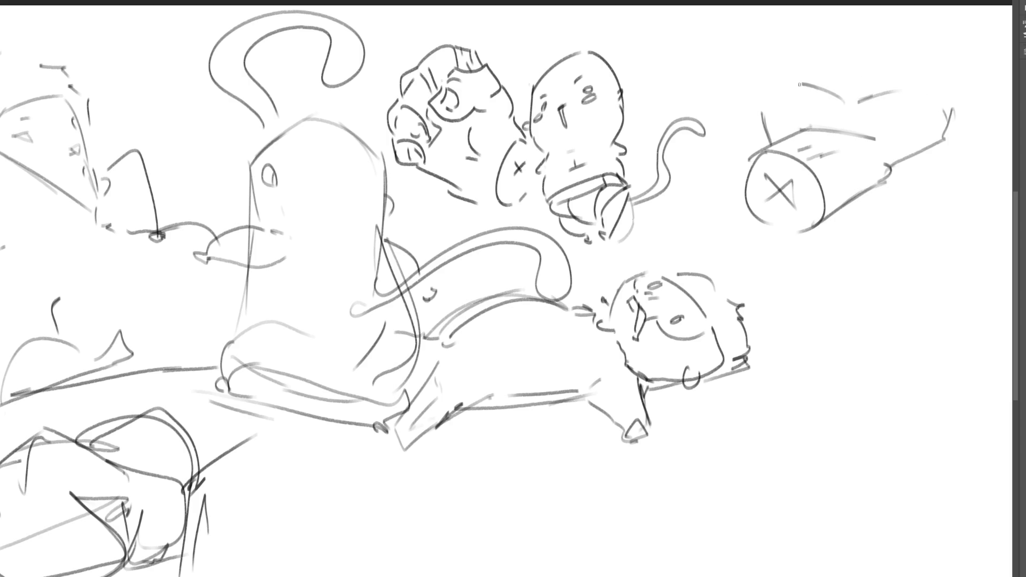
# - Sketch a leg-like form with a foot above the cylinder and an oval below it
pyautogui.moveTo(731, 68); pyautogui.dragTo(751, 111)
pyautogui.moveTo(800, 84)
pyautogui.mouseDown()
pyautogui.moveTo(766, 68)
pyautogui.moveTo(776, 53)
pyautogui.moveTo(753, 33)
pyautogui.moveTo(775, 63)
pyautogui.mouseUp()
pyautogui.moveTo(752, 28); pyautogui.dragTo(782, 47)
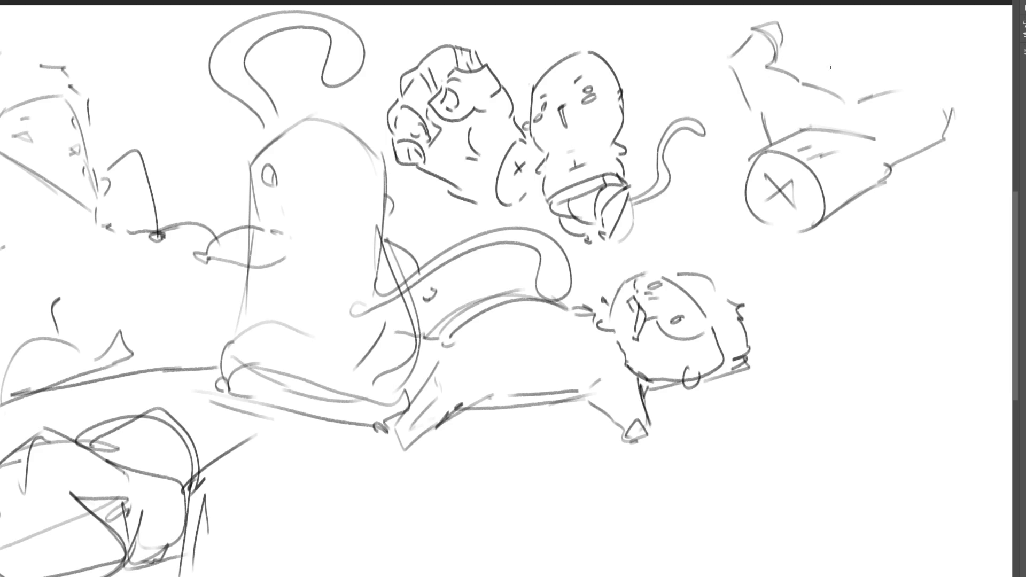
pyautogui.moveTo(793, 6); pyautogui.dragTo(782, 46)
pyautogui.moveTo(786, 44)
pyautogui.mouseDown()
pyautogui.moveTo(818, 68)
pyautogui.moveTo(925, 47)
pyautogui.moveTo(836, 75)
pyautogui.moveTo(852, 82)
pyautogui.mouseUp()
pyautogui.moveTo(867, 44); pyautogui.dragTo(862, 73)
pyautogui.moveTo(860, 80); pyautogui.dragTo(914, 79)
pyautogui.moveTo(941, 63); pyautogui.dragTo(934, 83)
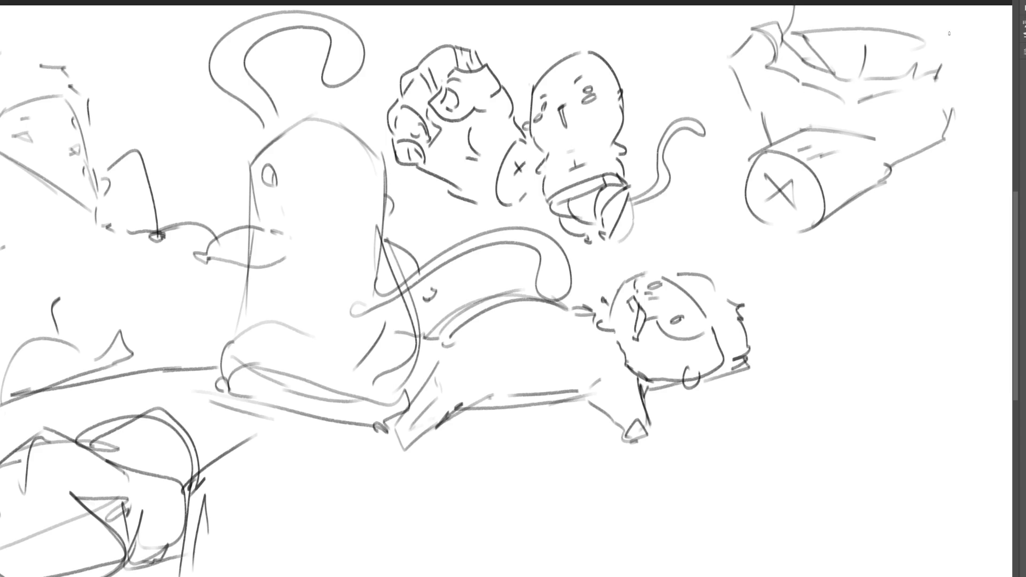
pyautogui.moveTo(943, 39)
pyautogui.mouseDown()
pyautogui.moveTo(977, 16)
pyautogui.moveTo(969, 80)
pyautogui.mouseUp()
pyautogui.moveTo(973, 62); pyautogui.dragTo(958, 113)
pyautogui.moveTo(823, 282)
pyautogui.mouseDown()
pyautogui.moveTo(814, 353)
pyautogui.moveTo(854, 271)
pyautogui.moveTo(908, 365)
pyautogui.moveTo(894, 402)
pyautogui.mouseUp()
pyautogui.moveTo(816, 353)
pyautogui.mouseDown()
pyautogui.moveTo(839, 398)
pyautogui.moveTo(890, 405)
pyautogui.moveTo(877, 427)
pyautogui.moveTo(886, 400)
pyautogui.moveTo(872, 391)
pyautogui.moveTo(884, 380)
pyautogui.moveTo(873, 388)
pyautogui.mouseUp()
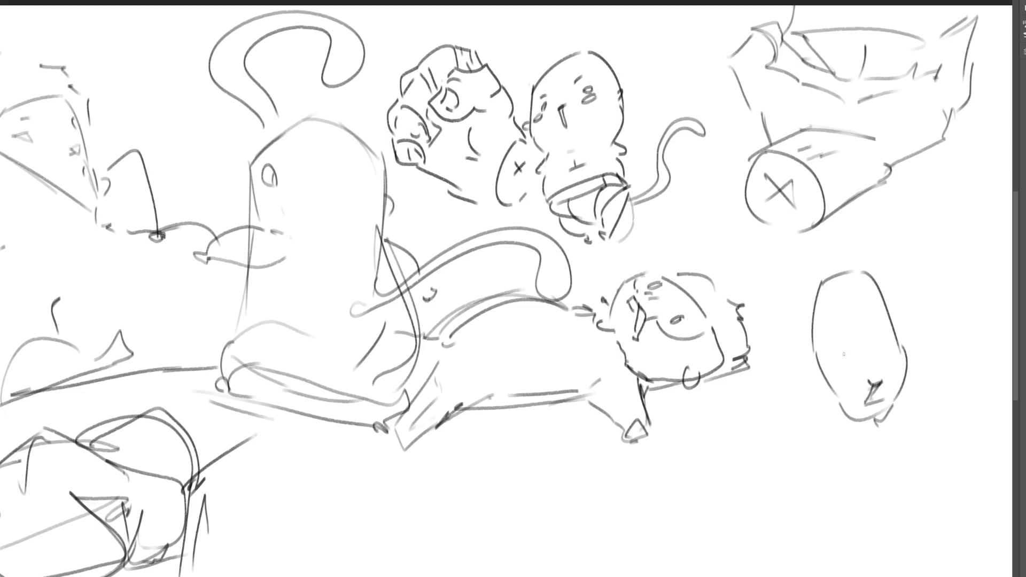
# - Draw contour lines, short bars and a bottom arc on the right-hand oval
pyautogui.moveTo(844, 352)
pyautogui.mouseDown()
pyautogui.moveTo(834, 410)
pyautogui.moveTo(887, 344)
pyautogui.mouseUp()
pyautogui.moveTo(829, 330)
pyautogui.mouseDown()
pyautogui.moveTo(818, 379)
pyautogui.moveTo(866, 324)
pyautogui.mouseUp()
pyautogui.moveTo(817, 347)
pyautogui.mouseDown()
pyautogui.moveTo(845, 291)
pyautogui.moveTo(860, 289)
pyautogui.moveTo(915, 324)
pyautogui.moveTo(900, 417)
pyautogui.moveTo(877, 428)
pyautogui.mouseUp()
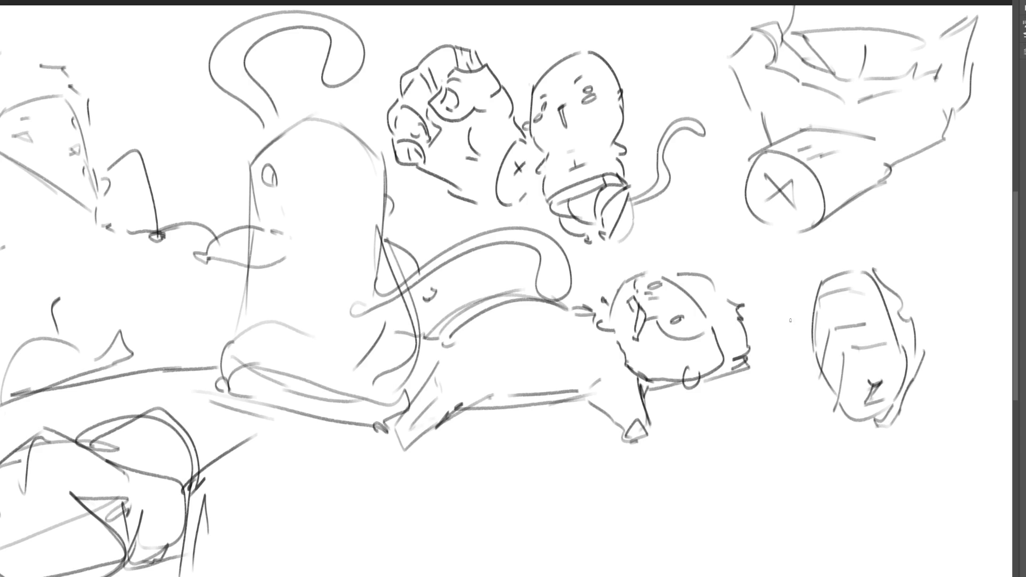
pyautogui.moveTo(792, 318)
pyautogui.mouseDown()
pyautogui.moveTo(799, 370)
pyautogui.moveTo(813, 332)
pyautogui.moveTo(820, 400)
pyautogui.moveTo(844, 436)
pyautogui.moveTo(894, 431)
pyautogui.moveTo(842, 448)
pyautogui.moveTo(893, 440)
pyautogui.mouseUp()
pyautogui.moveTo(893, 442); pyautogui.dragTo(865, 469)
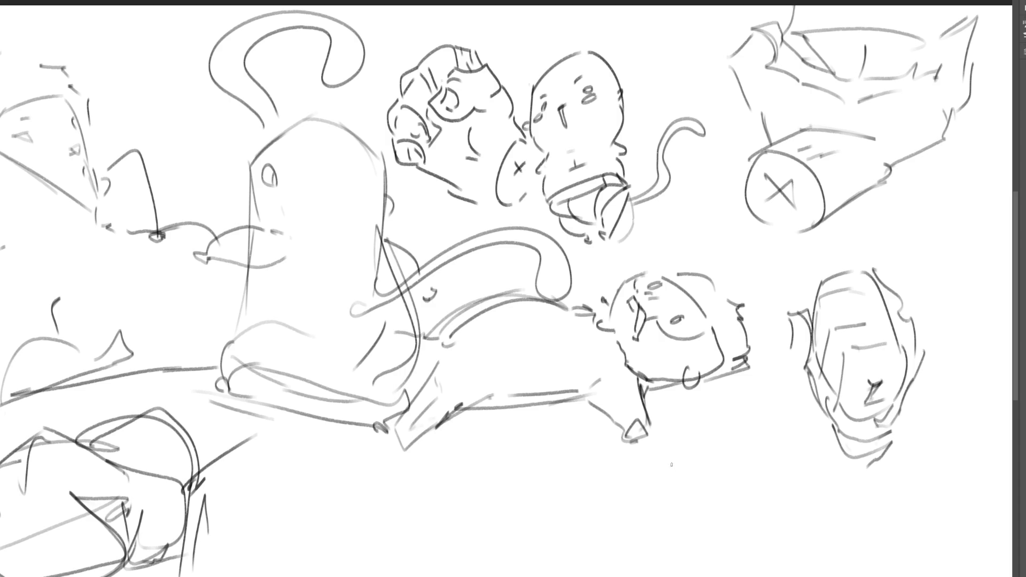
# - Hatch the hollow bowl-like top of the leg form and the area beneath it
pyautogui.moveTo(809, 68)
pyautogui.mouseDown()
pyautogui.moveTo(872, 83)
pyautogui.moveTo(916, 70)
pyautogui.mouseUp()
pyautogui.moveTo(820, 77)
pyautogui.mouseDown()
pyautogui.moveTo(866, 90)
pyautogui.moveTo(917, 78)
pyautogui.mouseUp()
pyautogui.moveTo(816, 38)
pyautogui.mouseDown()
pyautogui.moveTo(799, 54)
pyautogui.moveTo(866, 37)
pyautogui.moveTo(920, 40)
pyautogui.moveTo(941, 95)
pyautogui.mouseUp()
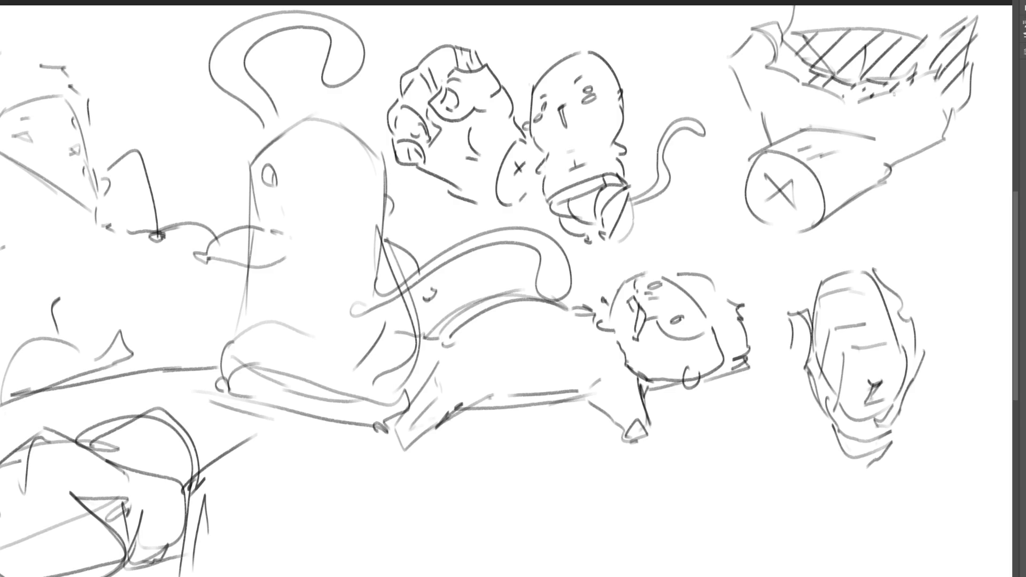
pyautogui.moveTo(896, 126)
pyautogui.mouseDown()
pyautogui.moveTo(875, 158)
pyautogui.moveTo(889, 159)
pyautogui.mouseUp()
pyautogui.moveTo(947, 118)
pyautogui.mouseDown()
pyautogui.moveTo(920, 145)
pyautogui.moveTo(933, 138)
pyautogui.mouseUp()
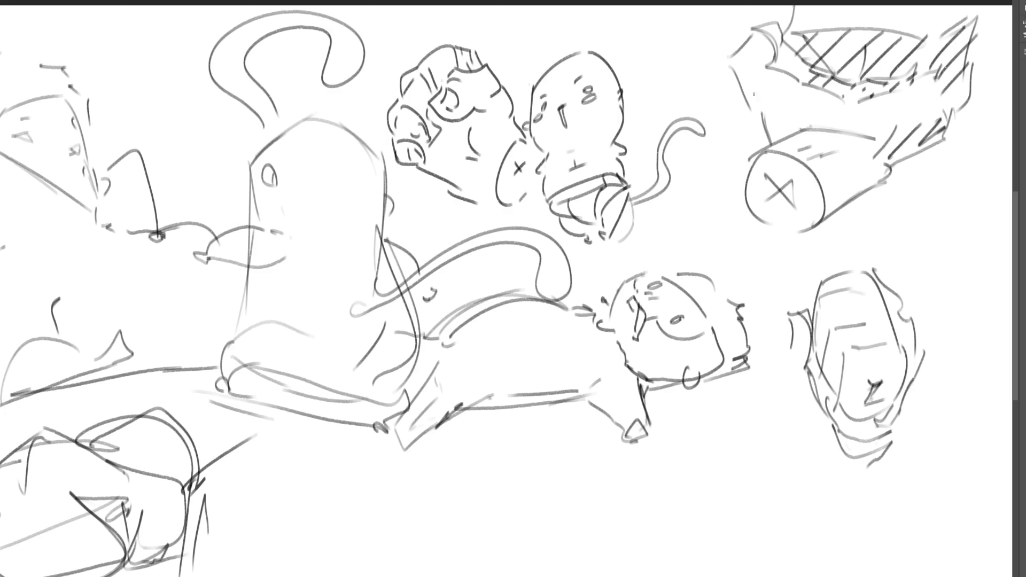
pyautogui.moveTo(761, 89); pyautogui.dragTo(750, 108)
pyautogui.moveTo(782, 94)
pyautogui.mouseDown()
pyautogui.moveTo(765, 122)
pyautogui.moveTo(772, 134)
pyautogui.mouseUp()
# - Begin a hand at the bottom, left of the oval, with its first long finger lines
pyautogui.moveTo(702, 471)
pyautogui.mouseDown()
pyautogui.moveTo(708, 458)
pyautogui.moveTo(734, 464)
pyautogui.moveTo(678, 495)
pyautogui.moveTo(692, 500)
pyautogui.mouseUp()
pyautogui.moveTo(750, 452); pyautogui.dragTo(745, 476)
pyautogui.moveTo(677, 504)
pyautogui.mouseDown()
pyautogui.moveTo(682, 519)
pyautogui.moveTo(725, 524)
pyautogui.mouseUp()
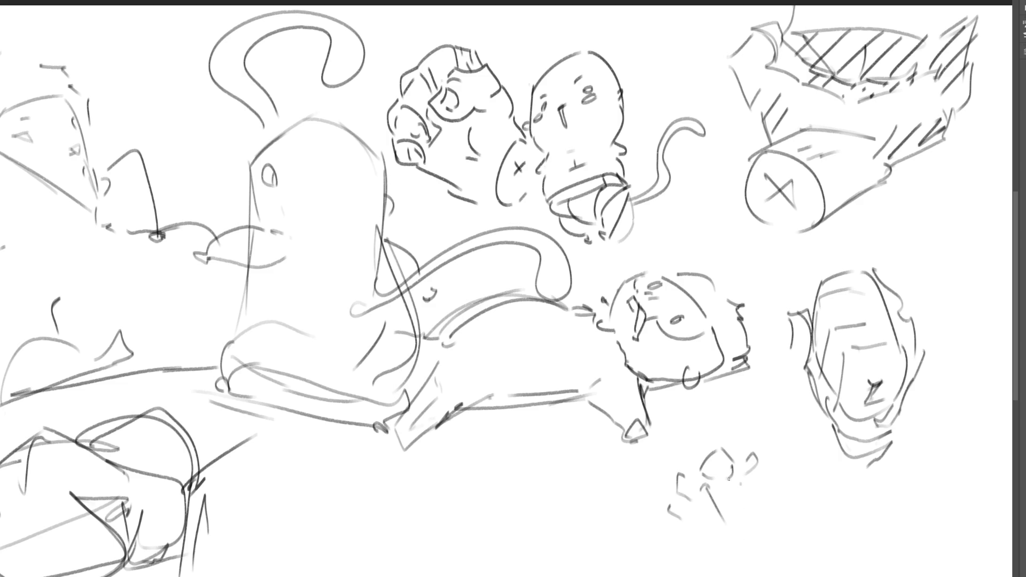
pyautogui.moveTo(738, 478); pyautogui.dragTo(748, 509)
pyautogui.moveTo(764, 461); pyautogui.dragTo(771, 535)
pyautogui.moveTo(737, 492); pyautogui.dragTo(770, 572)
pyautogui.moveTo(770, 465); pyautogui.dragTo(778, 568)
# - Outline the hand's top and bottom with more diagonal finger strokes, undoing a stray stroke
pyautogui.moveTo(692, 508); pyautogui.dragTo(742, 574)
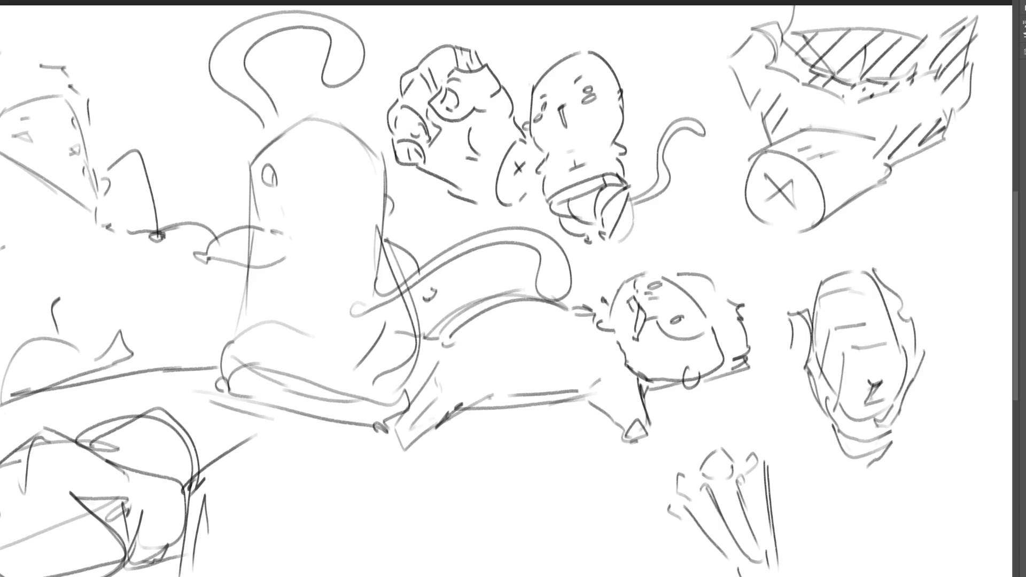
pyautogui.moveTo(678, 524)
pyautogui.mouseDown()
pyautogui.moveTo(729, 576)
pyautogui.moveTo(771, 575)
pyautogui.mouseUp()
pyautogui.moveTo(675, 495)
pyautogui.mouseDown()
pyautogui.moveTo(696, 438)
pyautogui.moveTo(715, 426)
pyautogui.moveTo(768, 449)
pyautogui.moveTo(783, 576)
pyautogui.mouseUp()
pyautogui.moveTo(709, 494); pyautogui.dragTo(759, 575)
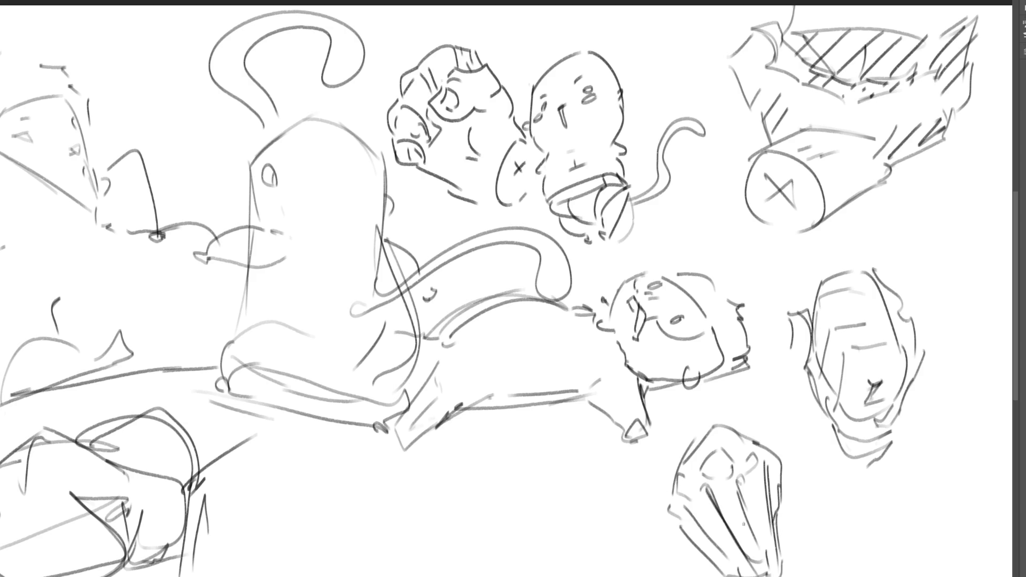
pyautogui.moveTo(735, 475); pyautogui.dragTo(762, 565)
pyautogui.moveTo(682, 448)
pyautogui.mouseDown()
pyautogui.moveTo(748, 418)
pyautogui.moveTo(754, 434)
pyautogui.mouseUp()
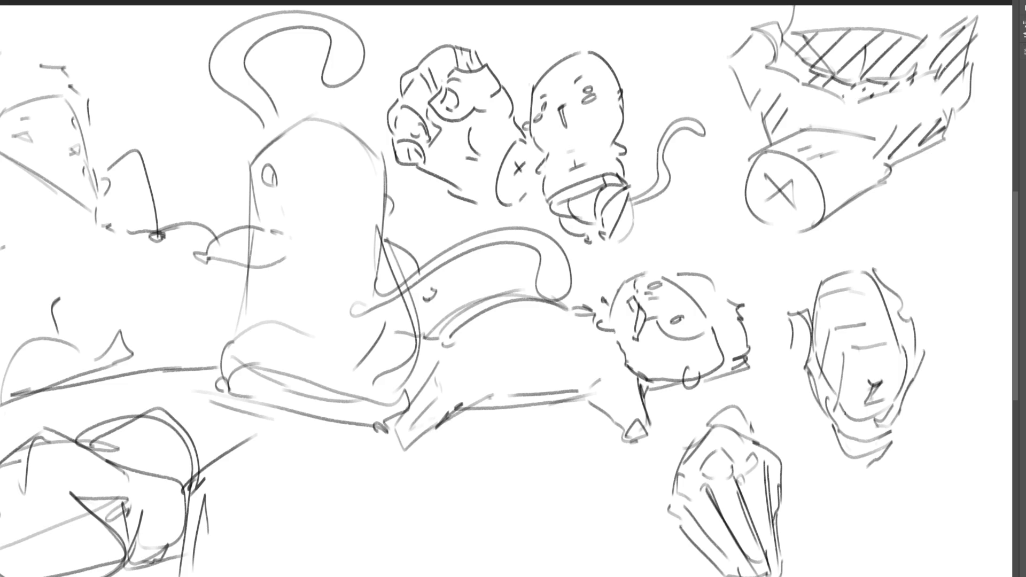
pyautogui.moveTo(701, 551); pyautogui.dragTo(766, 518)
pyautogui.moveTo(718, 573); pyautogui.dragTo(781, 555)
pyautogui.hotkey('ctrl', 'z')
# - Sketch a rough cube block form at the right edge of the page
pyautogui.moveTo(897, 211)
pyautogui.mouseDown()
pyautogui.moveTo(907, 265)
pyautogui.moveTo(942, 191)
pyautogui.moveTo(972, 213)
pyautogui.moveTo(980, 271)
pyautogui.mouseUp()
pyautogui.moveTo(910, 260); pyautogui.dragTo(931, 279)
pyautogui.moveTo(921, 205)
pyautogui.mouseDown()
pyautogui.moveTo(911, 244)
pyautogui.moveTo(925, 213)
pyautogui.mouseUp()
pyautogui.moveTo(943, 218)
pyautogui.mouseDown()
pyautogui.moveTo(955, 213)
pyautogui.moveTo(937, 255)
pyautogui.moveTo(943, 272)
pyautogui.mouseUp()
pyautogui.moveTo(974, 240); pyautogui.dragTo(962, 287)
pyautogui.moveTo(966, 288)
pyautogui.mouseDown()
pyautogui.moveTo(980, 271)
pyautogui.moveTo(968, 286)
pyautogui.mouseUp()
pyautogui.moveTo(987, 238)
pyautogui.mouseDown()
pyautogui.moveTo(998, 257)
pyautogui.moveTo(985, 255)
pyautogui.mouseUp()
pyautogui.moveTo(988, 223); pyautogui.dragTo(979, 283)
pyautogui.moveTo(887, 251); pyautogui.dragTo(910, 289)
# - Strengthen the cube's lower-left, bottom and right edges and extend its right side downward
pyautogui.moveTo(885, 267)
pyautogui.mouseDown()
pyautogui.moveTo(912, 291)
pyautogui.moveTo(912, 270)
pyautogui.mouseUp()
pyautogui.moveTo(914, 270)
pyautogui.mouseDown()
pyautogui.moveTo(930, 295)
pyautogui.moveTo(948, 286)
pyautogui.mouseUp()
pyautogui.moveTo(945, 294); pyautogui.dragTo(971, 290)
pyautogui.moveTo(999, 256); pyautogui.dragTo(966, 301)
pyautogui.moveTo(951, 300)
pyautogui.mouseDown()
pyautogui.moveTo(966, 297)
pyautogui.moveTo(964, 311)
pyautogui.moveTo(995, 303)
pyautogui.mouseUp()
pyautogui.moveTo(1004, 258); pyautogui.dragTo(1007, 320)
pyautogui.moveTo(945, 313)
pyautogui.mouseDown()
pyautogui.moveTo(1003, 323)
pyautogui.moveTo(1010, 337)
pyautogui.mouseUp()
pyautogui.moveTo(964, 305)
pyautogui.mouseDown()
pyautogui.moveTo(978, 318)
pyautogui.moveTo(970, 362)
pyautogui.mouseUp()
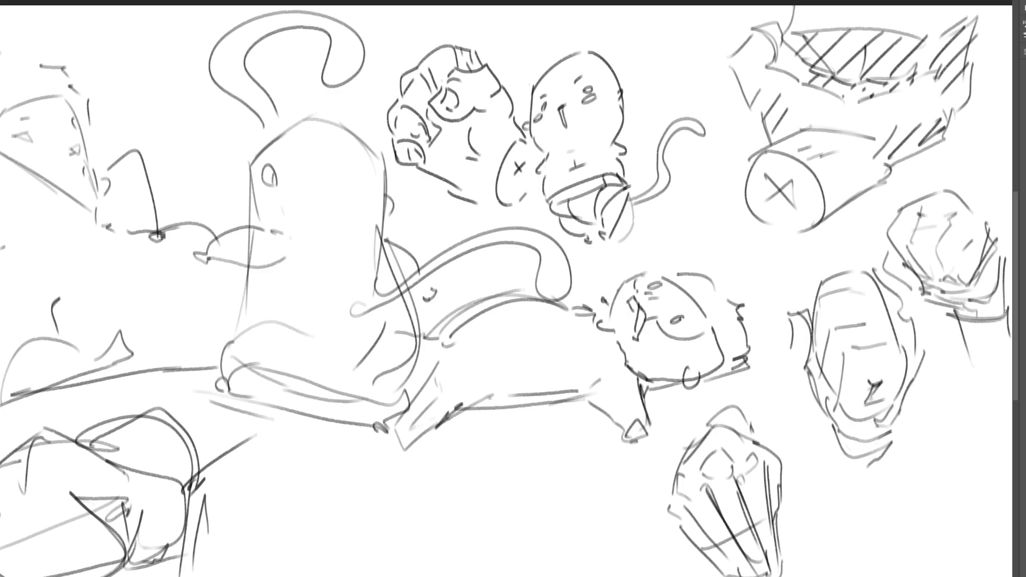
pyautogui.moveTo(1007, 310); pyautogui.dragTo(1009, 351)
# - Add claw and fur spikes to the cat's paw and neck
pyautogui.moveTo(633, 437); pyautogui.dragTo(641, 403)
pyautogui.moveTo(639, 412)
pyautogui.mouseDown()
pyautogui.moveTo(650, 439)
pyautogui.moveTo(625, 437)
pyautogui.moveTo(636, 413)
pyautogui.mouseUp()
pyautogui.moveTo(639, 427); pyautogui.dragTo(640, 431)
pyautogui.moveTo(608, 425); pyautogui.dragTo(623, 434)
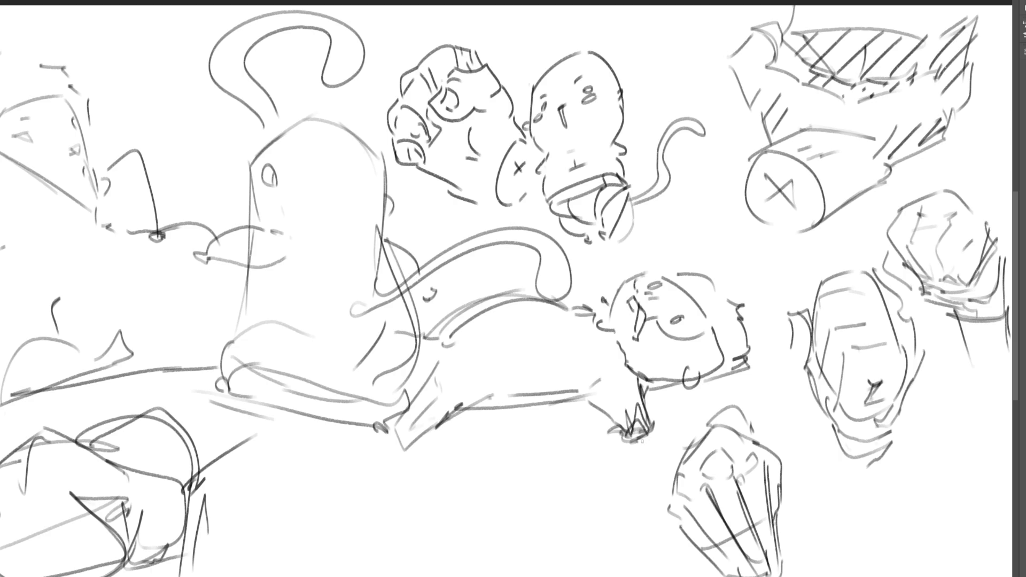
pyautogui.moveTo(568, 299)
pyautogui.mouseDown()
pyautogui.moveTo(590, 305)
pyautogui.moveTo(578, 268)
pyautogui.moveTo(593, 295)
pyautogui.mouseUp()
# - Draw a box at the bottom of the page and cross its face with an X
pyautogui.moveTo(517, 446)
pyautogui.mouseDown()
pyautogui.moveTo(496, 512)
pyautogui.moveTo(504, 529)
pyautogui.mouseUp()
pyautogui.moveTo(476, 467)
pyautogui.mouseDown()
pyautogui.moveTo(534, 447)
pyautogui.moveTo(573, 503)
pyautogui.moveTo(550, 543)
pyautogui.moveTo(528, 542)
pyautogui.moveTo(568, 513)
pyautogui.mouseUp()
pyautogui.moveTo(566, 523); pyautogui.dragTo(542, 549)
pyautogui.moveTo(469, 469)
pyautogui.mouseDown()
pyautogui.moveTo(502, 562)
pyautogui.moveTo(564, 538)
pyautogui.mouseUp()
pyautogui.moveTo(575, 518); pyautogui.dragTo(537, 573)
pyautogui.moveTo(501, 533); pyautogui.dragTo(512, 566)
pyautogui.moveTo(569, 522)
pyautogui.mouseDown()
pyautogui.moveTo(533, 576)
pyautogui.moveTo(533, 564)
pyautogui.mouseUp()
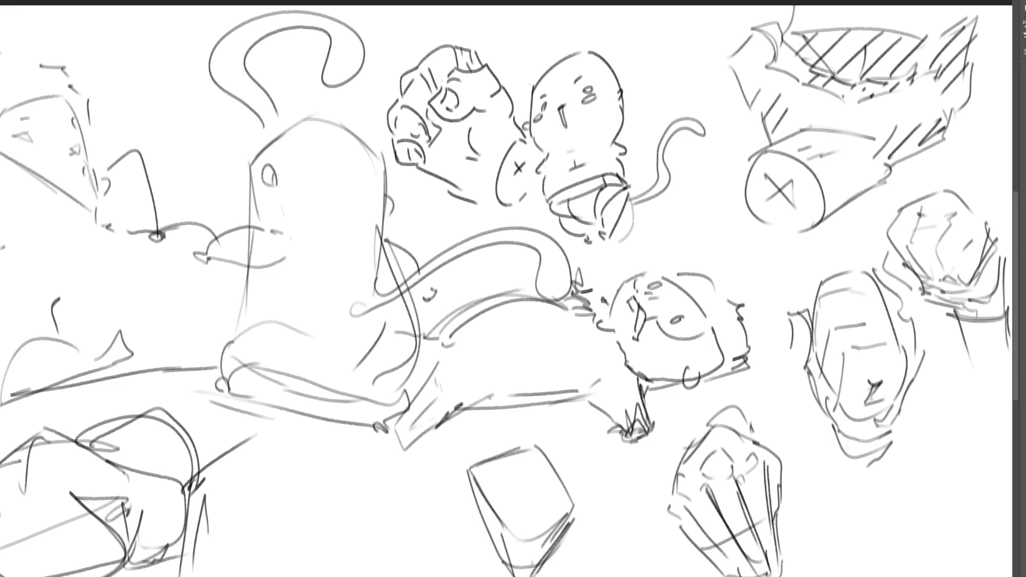
pyautogui.moveTo(471, 469); pyautogui.dragTo(560, 521)
pyautogui.moveTo(534, 454); pyautogui.dragTo(511, 526)
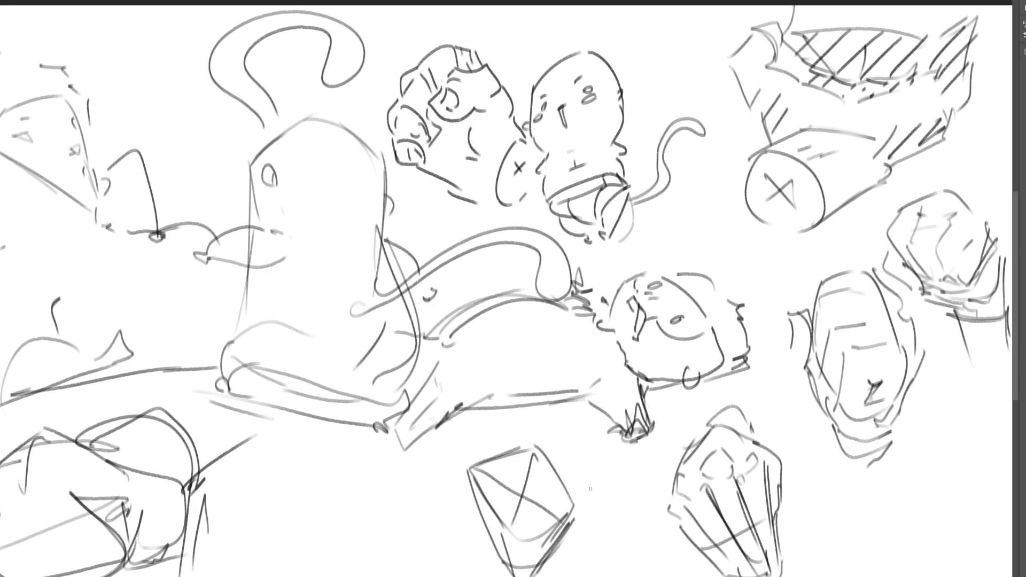
# - Shrink the whole sketch layer proportionally and commit the transform
pyautogui.hotkey('ctrl', 't')
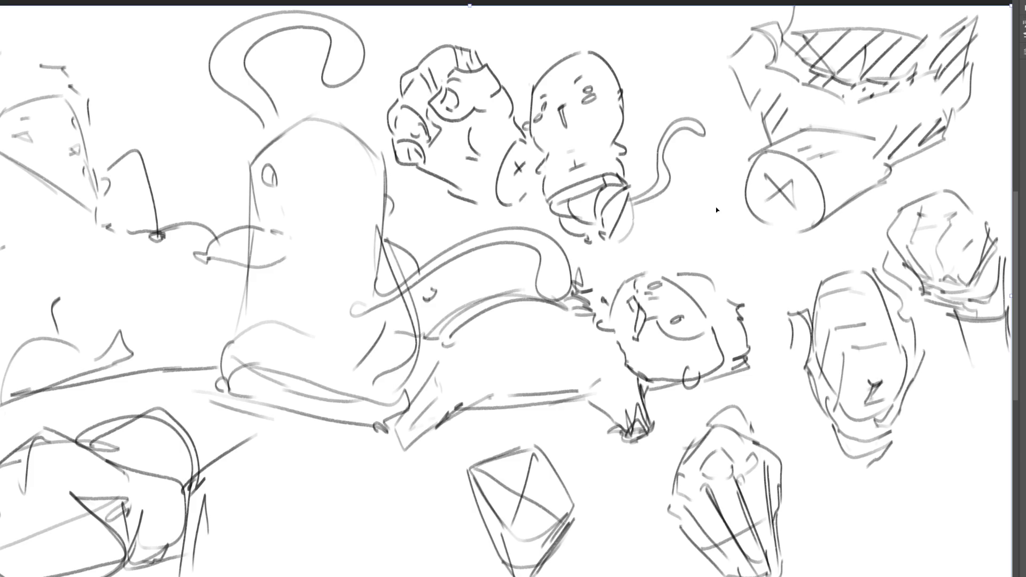
pyautogui.moveTo(1009, 9)
pyautogui.mouseDown()
pyautogui.moveTo(596, 80)
pyautogui.moveTo(463, 158)
pyautogui.moveTo(406, 59)
pyautogui.moveTo(344, 2)
pyautogui.mouseUp()
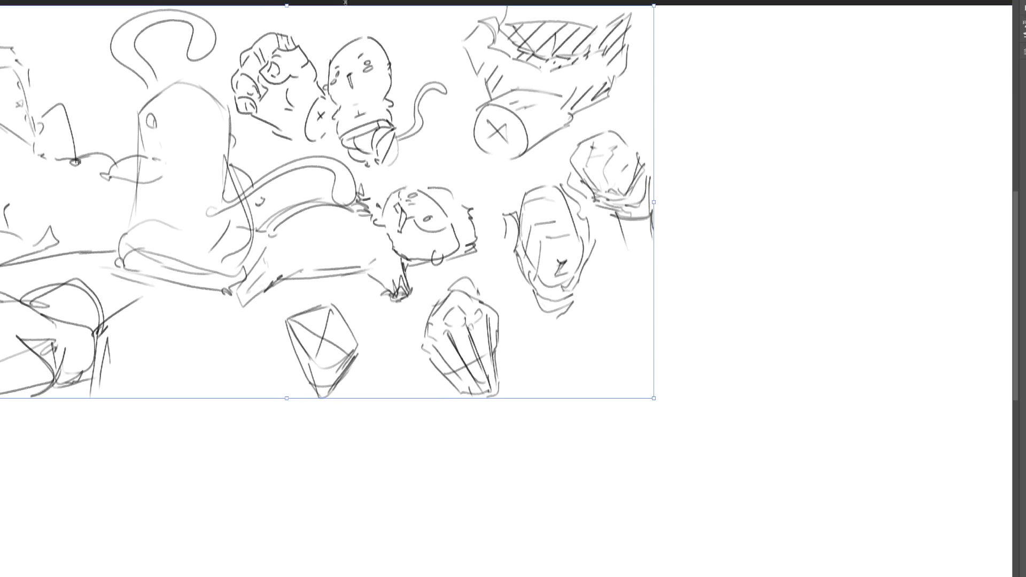
pyautogui.press('Return')
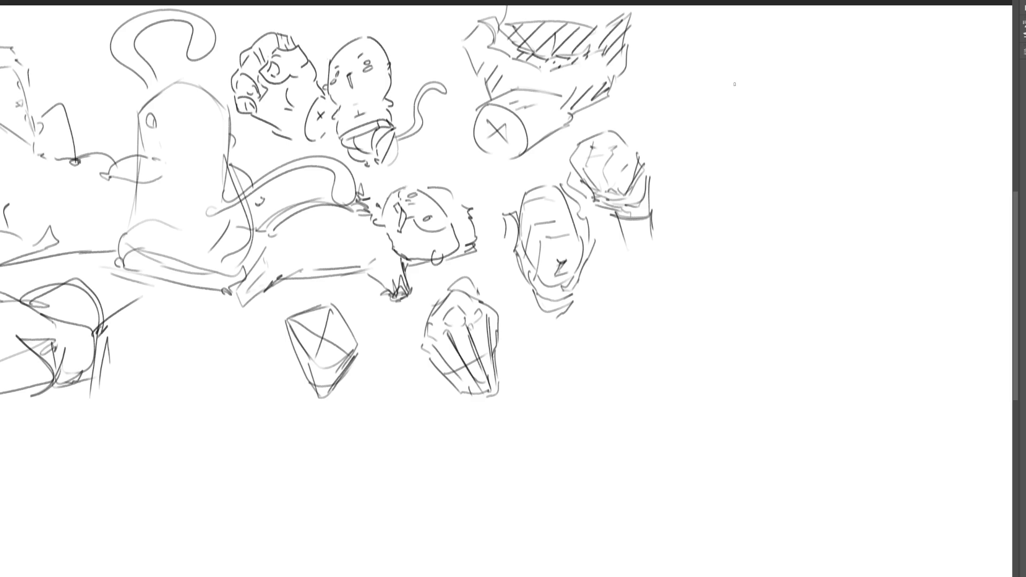
# - Sketch a cube in the empty top-right area and extend it downward with a second box
pyautogui.moveTo(736, 81)
pyautogui.mouseDown()
pyautogui.moveTo(744, 111)
pyautogui.moveTo(761, 62)
pyautogui.moveTo(783, 95)
pyautogui.moveTo(746, 118)
pyautogui.mouseUp()
pyautogui.moveTo(776, 59); pyautogui.dragTo(810, 124)
pyautogui.moveTo(749, 115); pyautogui.dragTo(809, 124)
pyautogui.moveTo(774, 60); pyautogui.dragTo(805, 101)
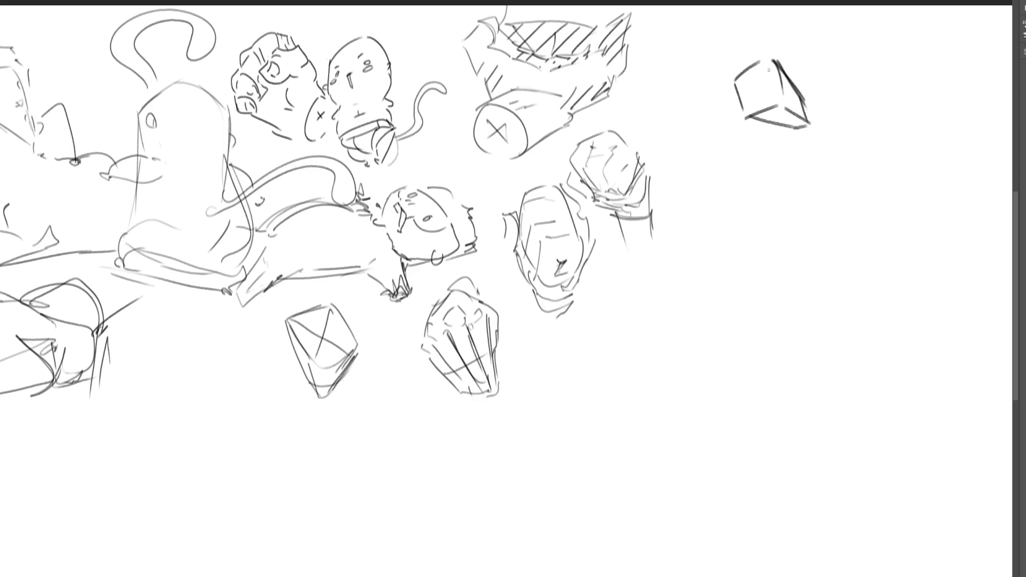
pyautogui.moveTo(775, 60)
pyautogui.mouseDown()
pyautogui.moveTo(736, 80)
pyautogui.moveTo(746, 124)
pyautogui.mouseUp()
pyautogui.moveTo(738, 84); pyautogui.dragTo(749, 170)
pyautogui.moveTo(744, 118)
pyautogui.mouseDown()
pyautogui.moveTo(797, 140)
pyautogui.moveTo(799, 165)
pyautogui.moveTo(705, 139)
pyautogui.moveTo(714, 179)
pyautogui.mouseUp()
pyautogui.moveTo(716, 186)
pyautogui.mouseDown()
pyautogui.moveTo(744, 165)
pyautogui.moveTo(769, 176)
pyautogui.moveTo(800, 165)
pyautogui.mouseUp()
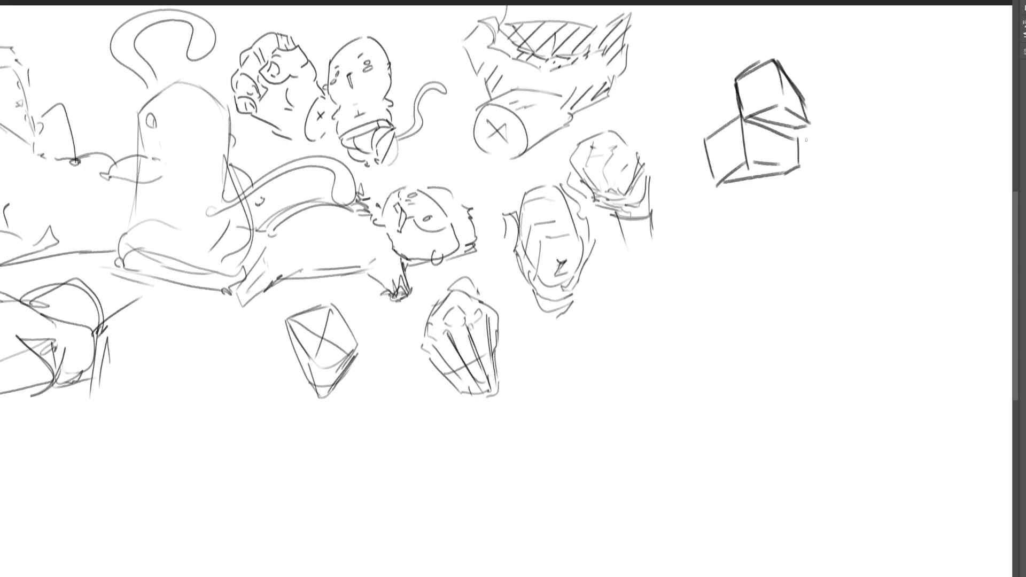
# - Sketch a box right of the cube, redrawing its long diagonal edge higher
pyautogui.moveTo(826, 97)
pyautogui.mouseDown()
pyautogui.moveTo(860, 140)
pyautogui.moveTo(871, 81)
pyautogui.mouseUp()
pyautogui.moveTo(877, 77); pyautogui.dragTo(905, 112)
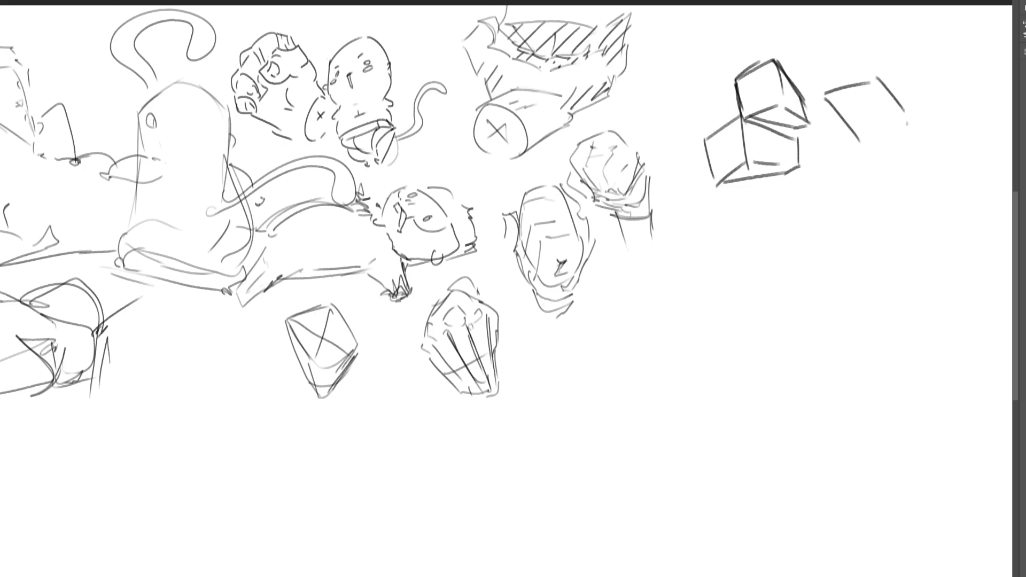
pyautogui.moveTo(862, 138); pyautogui.dragTo(910, 126)
pyautogui.moveTo(826, 92); pyautogui.dragTo(848, 202)
pyautogui.moveTo(829, 160); pyautogui.dragTo(856, 202)
pyautogui.moveTo(917, 128); pyautogui.dragTo(868, 201)
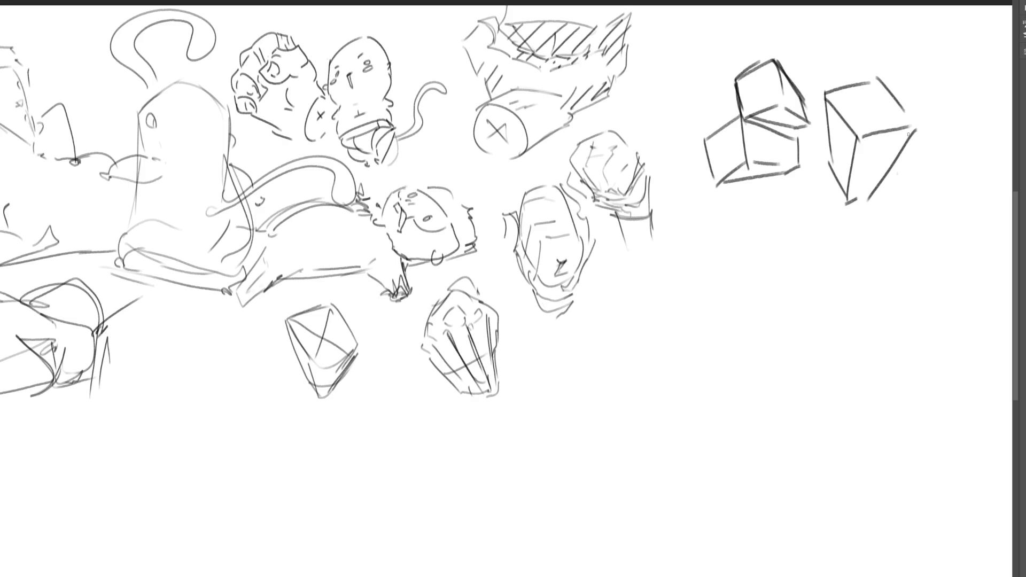
pyautogui.hotkey('ctrl', 'z')
pyautogui.moveTo(912, 126); pyautogui.dragTo(864, 190)
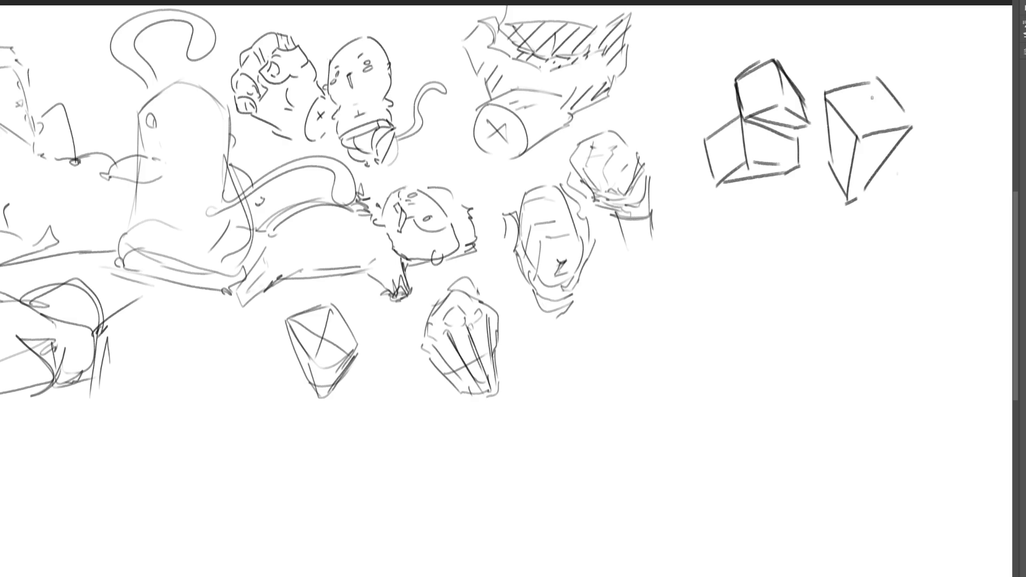
# - Sketch a closed trapezoid form below the cubes
pyautogui.moveTo(770, 198); pyautogui.dragTo(744, 280)
pyautogui.moveTo(714, 307); pyautogui.dragTo(875, 242)
pyautogui.moveTo(769, 198)
pyautogui.mouseDown()
pyautogui.moveTo(815, 184)
pyautogui.moveTo(864, 240)
pyautogui.mouseUp()
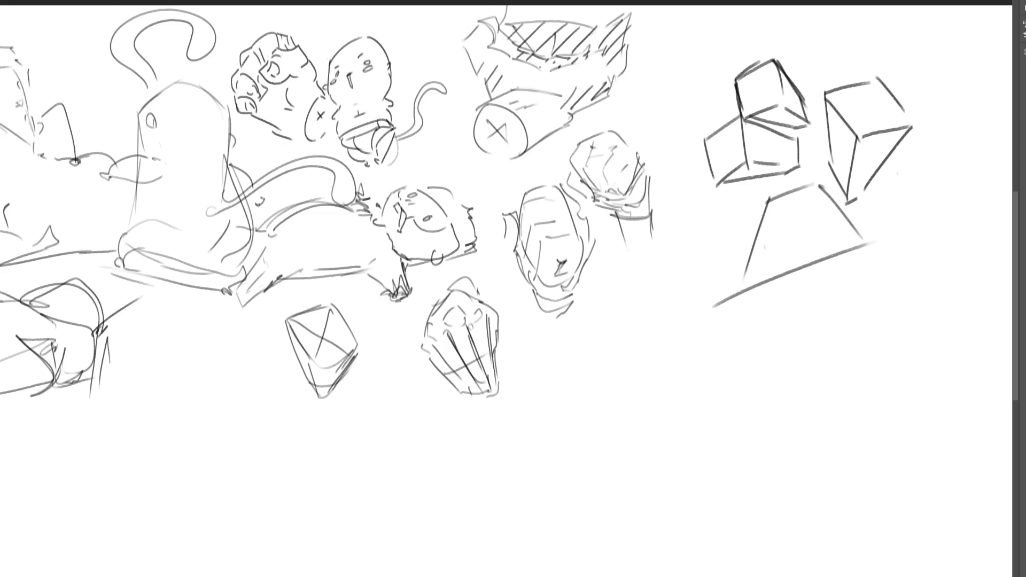
pyautogui.moveTo(737, 290)
pyautogui.mouseDown()
pyautogui.moveTo(790, 328)
pyautogui.moveTo(861, 308)
pyautogui.mouseUp()
pyautogui.moveTo(869, 256); pyautogui.dragTo(864, 307)
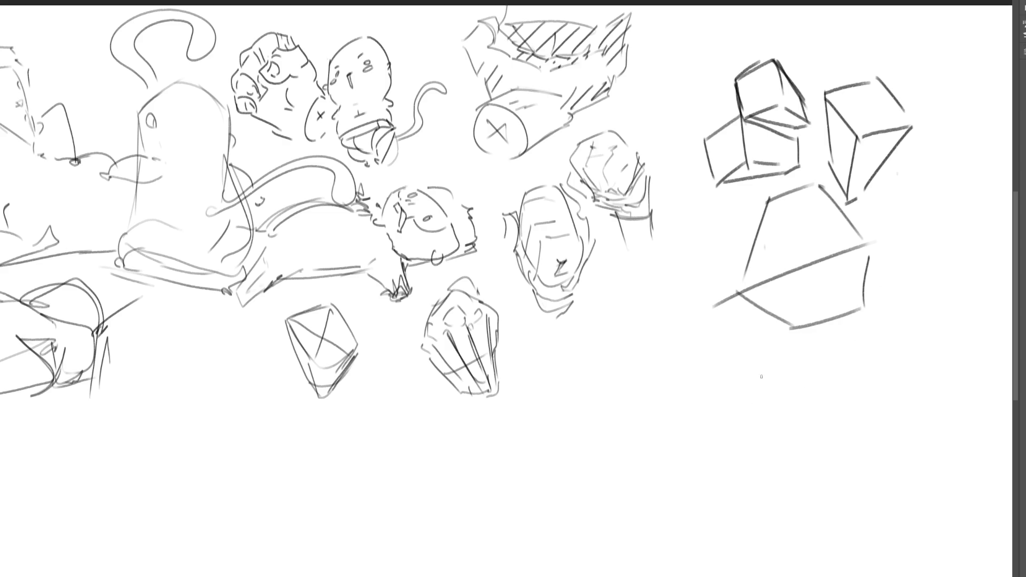
# - Sketch a box below the trapezoid with slanted right and bottom edges
pyautogui.moveTo(762, 361); pyautogui.dragTo(751, 496)
pyautogui.moveTo(768, 418)
pyautogui.mouseDown()
pyautogui.moveTo(850, 438)
pyautogui.moveTo(854, 496)
pyautogui.mouseUp()
pyautogui.moveTo(768, 499); pyautogui.dragTo(839, 497)
pyautogui.hotkey('ctrl', 'z')
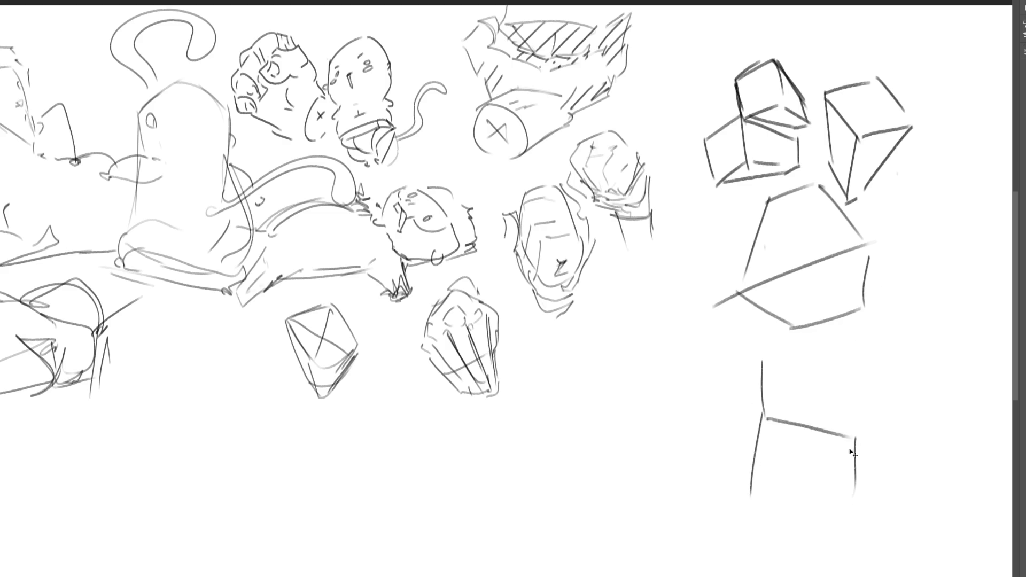
pyautogui.hotkey('ctrl', 'z')
pyautogui.moveTo(851, 439); pyautogui.dragTo(834, 514)
pyautogui.moveTo(757, 491); pyautogui.dragTo(830, 509)
pyautogui.moveTo(765, 357)
pyautogui.mouseDown()
pyautogui.moveTo(824, 369)
pyautogui.moveTo(845, 424)
pyautogui.mouseUp()
pyautogui.moveTo(763, 359); pyautogui.dragTo(751, 475)
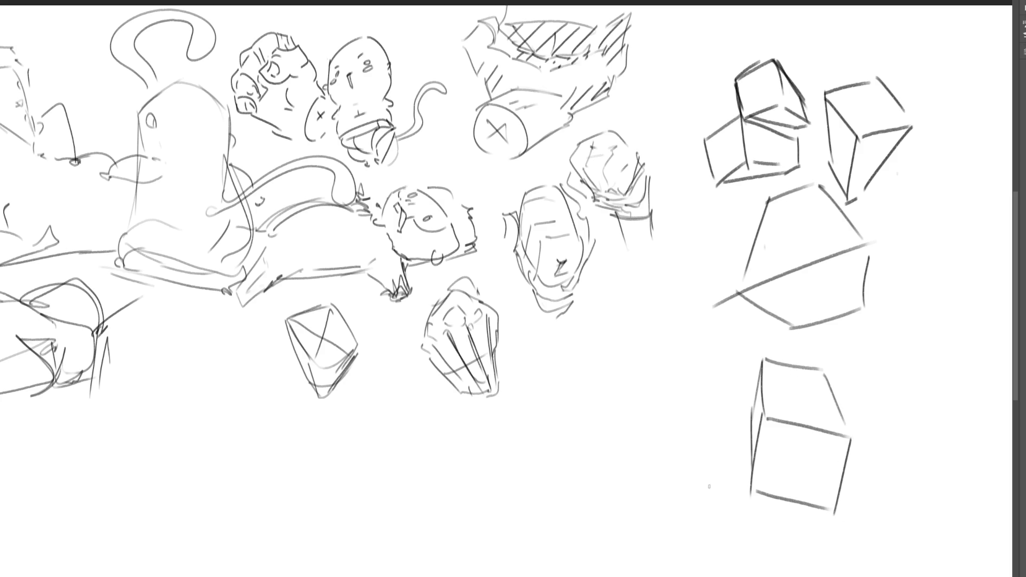
# - Sketch a parallelogram and a curved-sided box in the empty lower area
pyautogui.moveTo(577, 376)
pyautogui.mouseDown()
pyautogui.moveTo(628, 404)
pyautogui.moveTo(647, 331)
pyautogui.moveTo(689, 348)
pyautogui.moveTo(630, 405)
pyautogui.moveTo(584, 397)
pyautogui.moveTo(639, 469)
pyautogui.mouseUp()
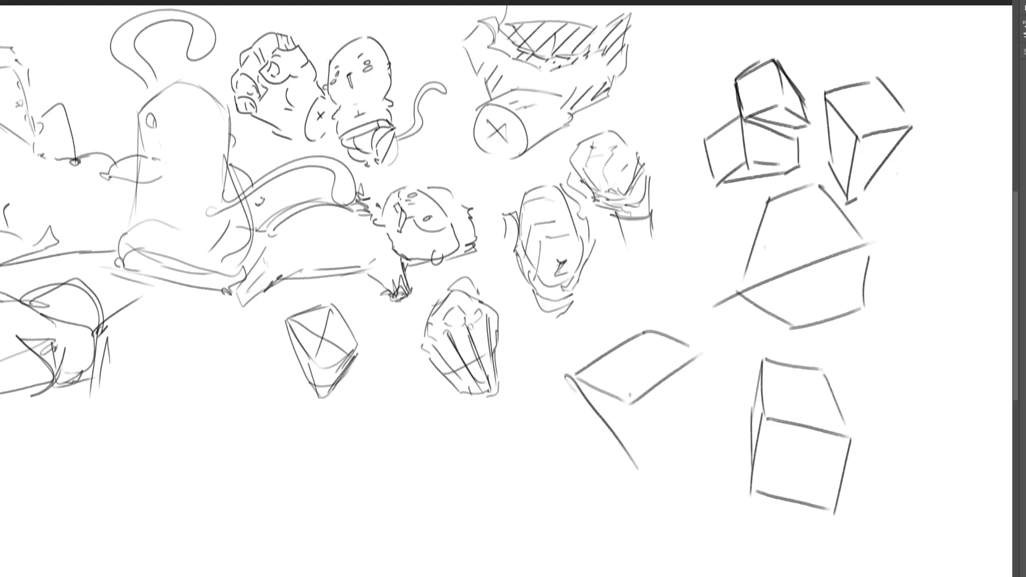
pyautogui.moveTo(632, 395); pyautogui.dragTo(691, 510)
pyautogui.moveTo(622, 448); pyautogui.dragTo(667, 488)
pyautogui.moveTo(686, 495); pyautogui.dragTo(721, 443)
pyautogui.moveTo(703, 367); pyautogui.dragTo(715, 436)
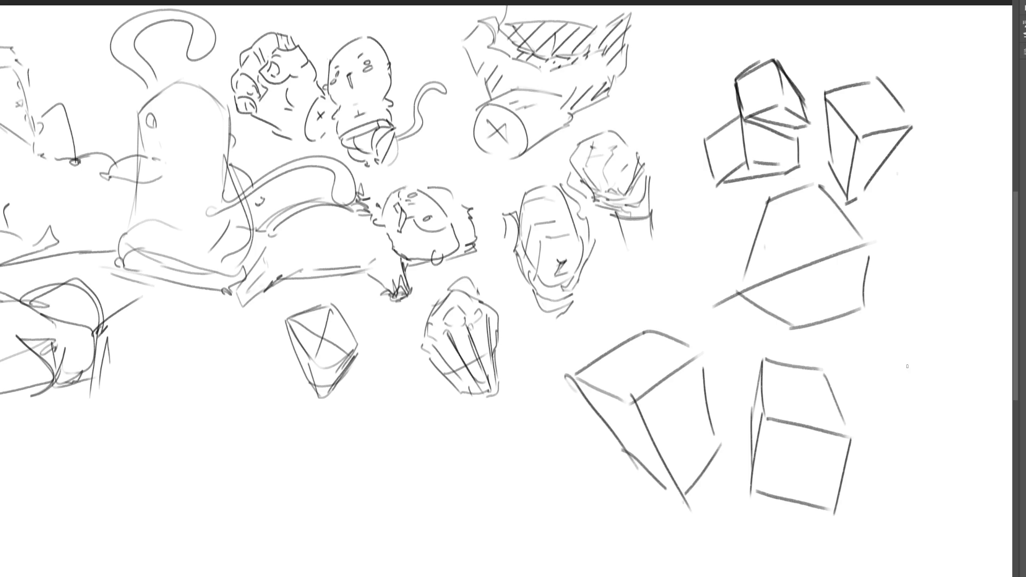
# - Sketch another box further right, then lasso all the cube studies
pyautogui.moveTo(872, 377); pyautogui.dragTo(916, 389)
pyautogui.moveTo(869, 370); pyautogui.dragTo(893, 332)
pyautogui.moveTo(894, 326)
pyautogui.mouseDown()
pyautogui.moveTo(956, 321)
pyautogui.moveTo(924, 390)
pyautogui.mouseUp()
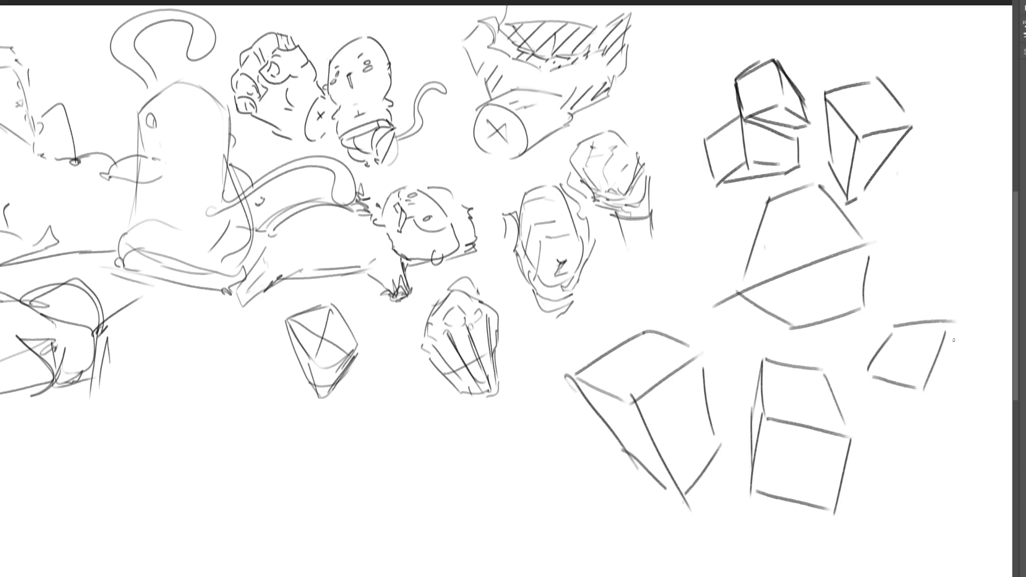
pyautogui.moveTo(948, 325); pyautogui.dragTo(968, 430)
pyautogui.moveTo(923, 388); pyautogui.dragTo(943, 441)
pyautogui.moveTo(868, 373)
pyautogui.mouseDown()
pyautogui.moveTo(942, 442)
pyautogui.moveTo(966, 394)
pyautogui.mouseUp()
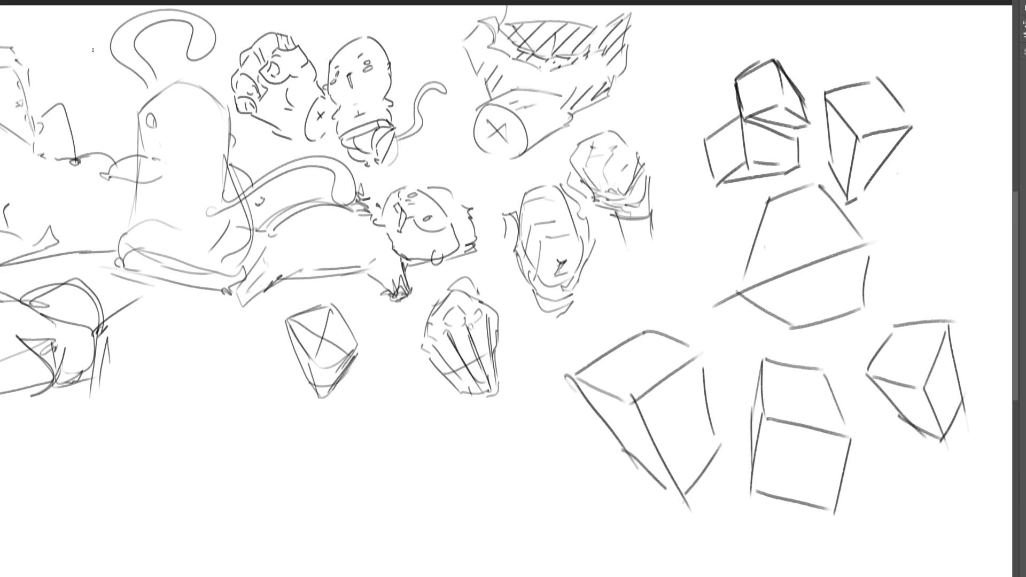
pyautogui.moveTo(907, 211)
pyautogui.mouseDown()
pyautogui.moveTo(797, 20)
pyautogui.moveTo(686, 217)
pyautogui.moveTo(569, 353)
pyautogui.moveTo(1013, 530)
pyautogui.moveTo(1012, 254)
pyautogui.mouseUp()
# - Delete the outlined cube studies, deselect, and begin a tall box shape with inner lines
pyautogui.press('Delete')
pyautogui.hotkey('ctrl', 'd')
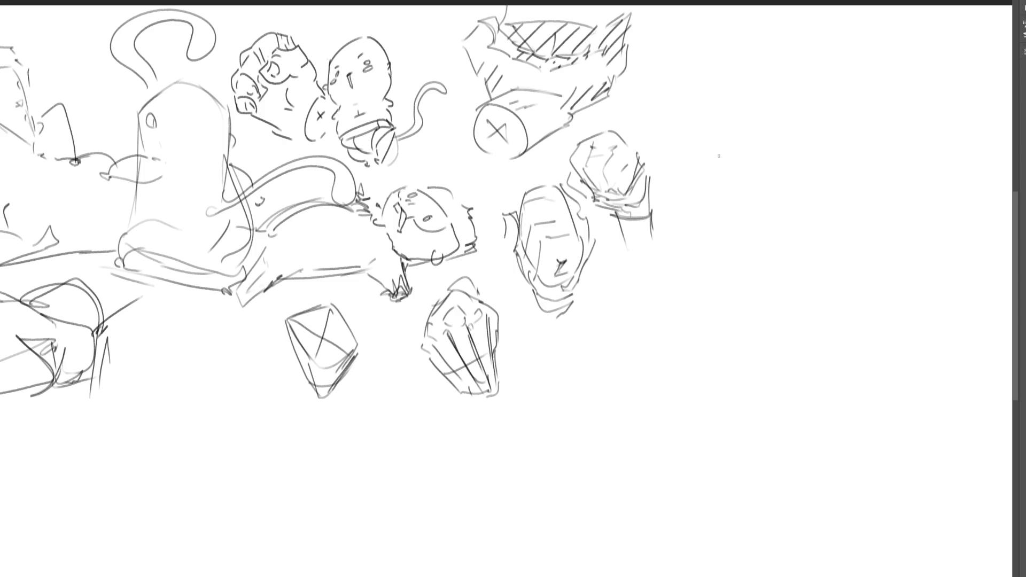
pyautogui.moveTo(720, 156)
pyautogui.mouseDown()
pyautogui.moveTo(726, 187)
pyautogui.moveTo(754, 132)
pyautogui.moveTo(770, 168)
pyautogui.mouseUp()
pyautogui.moveTo(751, 228)
pyautogui.mouseDown()
pyautogui.moveTo(736, 288)
pyautogui.moveTo(753, 226)
pyautogui.moveTo(750, 308)
pyautogui.moveTo(772, 241)
pyautogui.moveTo(773, 289)
pyautogui.mouseUp()
pyautogui.moveTo(776, 249); pyautogui.dragTo(781, 238)
pyautogui.moveTo(786, 240); pyautogui.dragTo(791, 329)
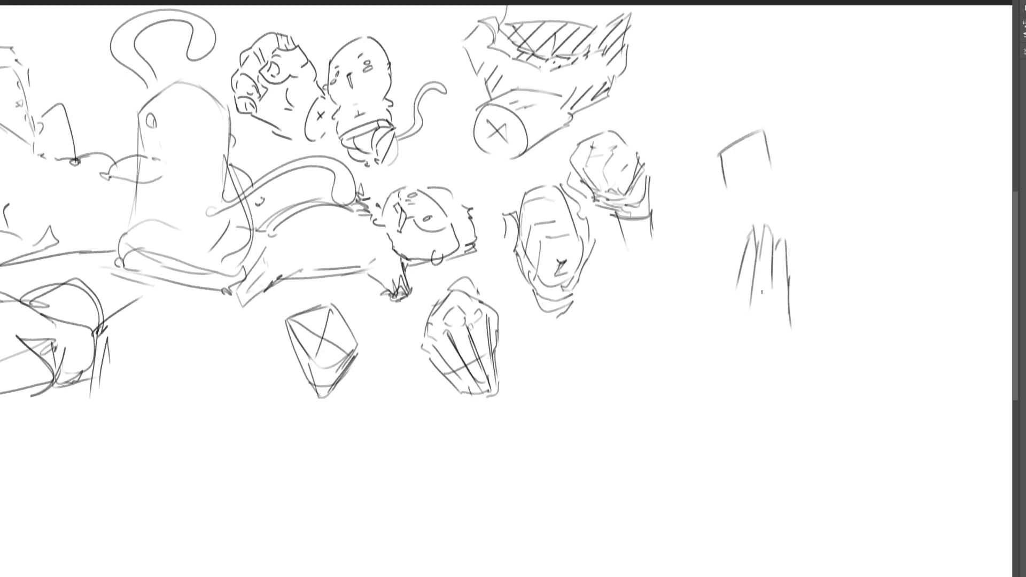
# - Add fold lines and right-side verticals, extending the hand figure downward
pyautogui.moveTo(739, 294)
pyautogui.mouseDown()
pyautogui.moveTo(760, 282)
pyautogui.moveTo(789, 303)
pyautogui.mouseUp()
pyautogui.moveTo(793, 260); pyautogui.dragTo(792, 300)
pyautogui.moveTo(794, 277)
pyautogui.mouseDown()
pyautogui.moveTo(804, 273)
pyautogui.moveTo(805, 335)
pyautogui.mouseUp()
pyautogui.moveTo(807, 302)
pyautogui.mouseDown()
pyautogui.moveTo(809, 341)
pyautogui.moveTo(800, 307)
pyautogui.mouseUp()
pyautogui.moveTo(739, 323)
pyautogui.mouseDown()
pyautogui.moveTo(757, 316)
pyautogui.moveTo(800, 341)
pyautogui.mouseUp()
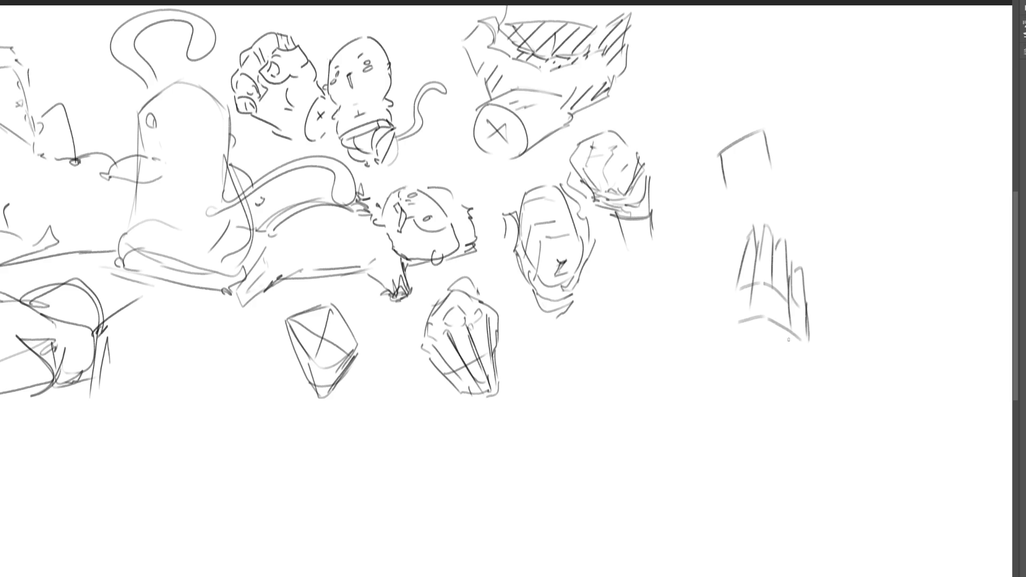
pyautogui.moveTo(735, 282)
pyautogui.mouseDown()
pyautogui.moveTo(734, 355)
pyautogui.moveTo(806, 374)
pyautogui.mouseUp()
pyautogui.moveTo(811, 339)
pyautogui.mouseDown()
pyautogui.moveTo(809, 382)
pyautogui.moveTo(796, 396)
pyautogui.mouseUp()
# - Add lower edges and extend the bottom of the hand figure
pyautogui.moveTo(747, 374); pyautogui.dragTo(776, 379)
pyautogui.moveTo(736, 323); pyautogui.dragTo(724, 423)
pyautogui.moveTo(733, 341); pyautogui.dragTo(707, 374)
pyautogui.moveTo(734, 340); pyautogui.dragTo(716, 433)
pyautogui.moveTo(727, 385); pyautogui.dragTo(736, 445)
pyautogui.moveTo(723, 455); pyautogui.dragTo(746, 452)
pyautogui.moveTo(739, 385); pyautogui.dragTo(767, 465)
# - Add a lower diagonal edge, a hanging loop and a long line below the hand
pyautogui.moveTo(798, 396); pyautogui.dragTo(771, 433)
pyautogui.moveTo(820, 345)
pyautogui.mouseDown()
pyautogui.moveTo(786, 453)
pyautogui.moveTo(755, 455)
pyautogui.moveTo(766, 491)
pyautogui.moveTo(764, 463)
pyautogui.mouseUp()
pyautogui.moveTo(763, 462)
pyautogui.mouseDown()
pyautogui.moveTo(778, 459)
pyautogui.moveTo(785, 550)
pyautogui.moveTo(756, 556)
pyautogui.mouseUp()
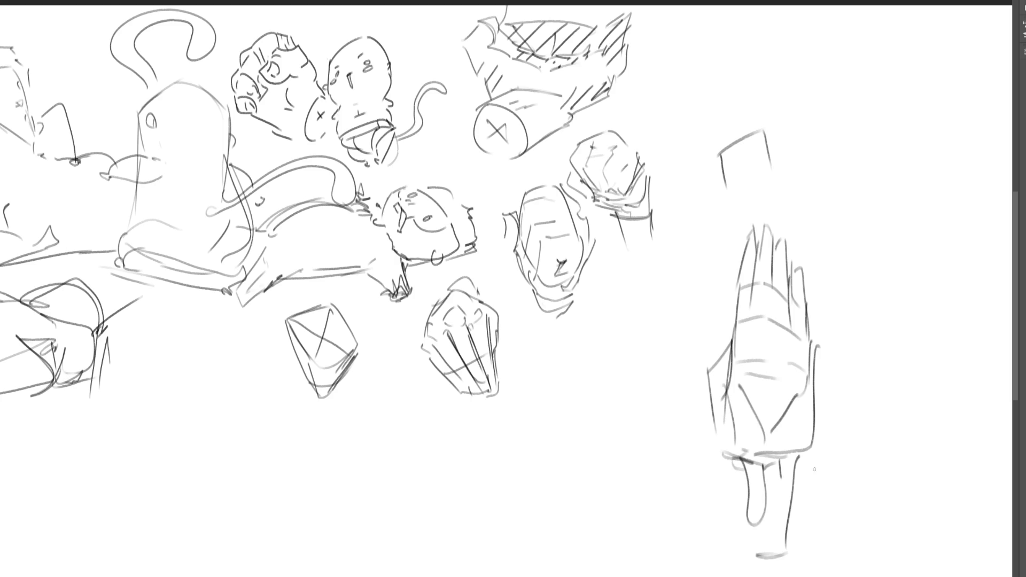
pyautogui.moveTo(811, 449); pyautogui.dragTo(799, 556)
# - Start a second tall shape with a peaked top, its right side and a box beneath
pyautogui.moveTo(824, 184)
pyautogui.mouseDown()
pyautogui.moveTo(835, 297)
pyautogui.moveTo(845, 153)
pyautogui.moveTo(869, 158)
pyautogui.moveTo(890, 191)
pyautogui.mouseUp()
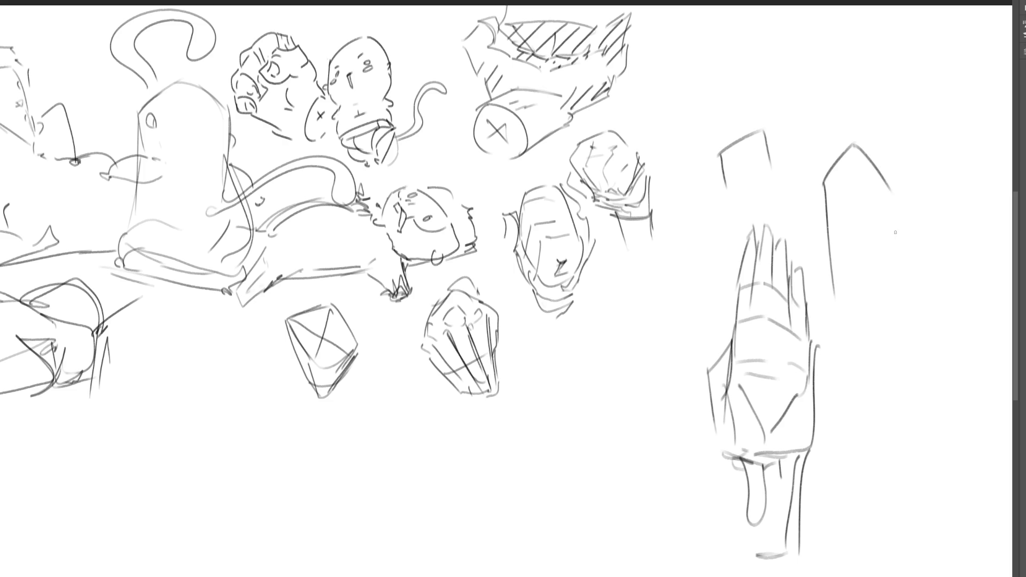
pyautogui.moveTo(906, 239)
pyautogui.mouseDown()
pyautogui.moveTo(907, 292)
pyautogui.moveTo(927, 349)
pyautogui.mouseUp()
pyautogui.moveTo(903, 234); pyautogui.dragTo(901, 269)
pyautogui.moveTo(835, 275); pyautogui.dragTo(892, 257)
pyautogui.moveTo(911, 296)
pyautogui.mouseDown()
pyautogui.moveTo(893, 337)
pyautogui.moveTo(871, 336)
pyautogui.mouseUp()
pyautogui.moveTo(830, 284)
pyautogui.mouseDown()
pyautogui.moveTo(856, 363)
pyautogui.moveTo(923, 349)
pyautogui.mouseUp()
# - Add dashes along the box bottom and fold lines inside the peaked top, reinforcing its edges
pyautogui.moveTo(860, 365); pyautogui.dragTo(883, 373)
pyautogui.moveTo(897, 360)
pyautogui.mouseDown()
pyautogui.moveTo(906, 484)
pyautogui.moveTo(925, 467)
pyautogui.mouseUp()
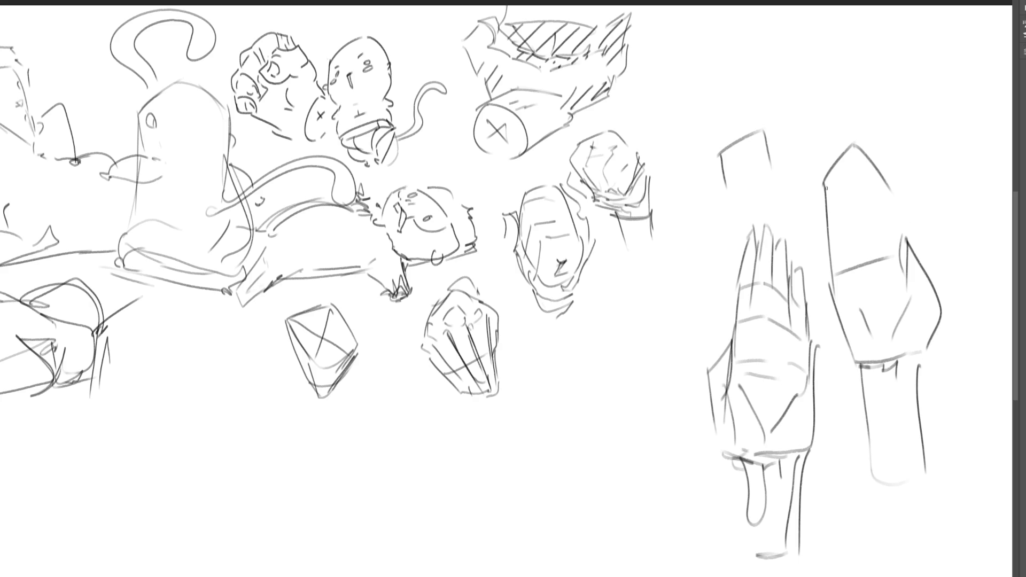
pyautogui.moveTo(826, 188); pyautogui.dragTo(838, 273)
pyautogui.moveTo(832, 166); pyautogui.dragTo(838, 203)
pyautogui.moveTo(841, 167); pyautogui.dragTo(856, 219)
pyautogui.moveTo(850, 152); pyautogui.dragTo(879, 237)
pyautogui.moveTo(875, 167); pyautogui.dragTo(901, 241)
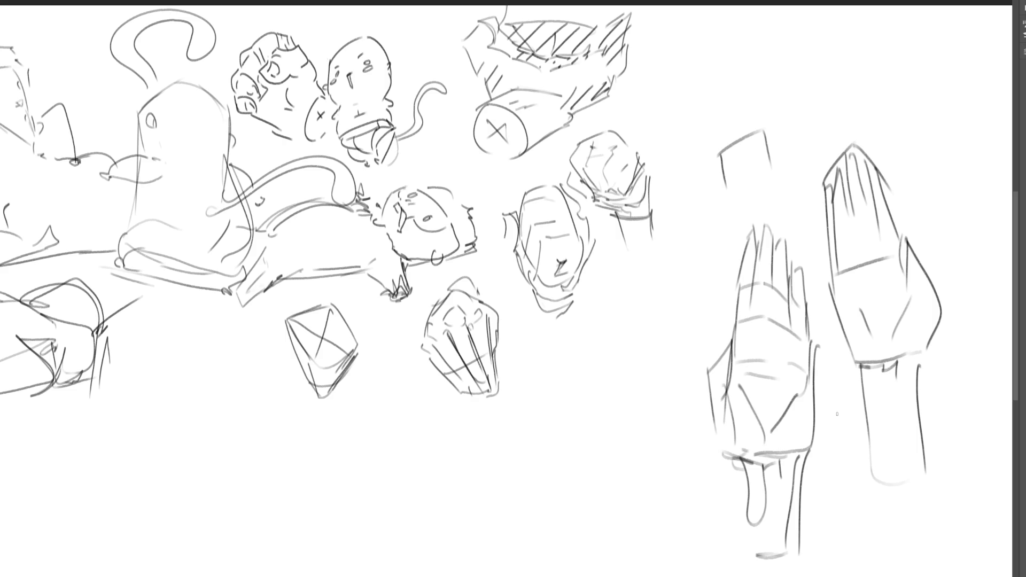
# - Replace a long cross line over the box with two shorter cross strokes
pyautogui.moveTo(835, 226); pyautogui.dragTo(898, 202)
pyautogui.hotkey('ctrl', 'z')
pyautogui.moveTo(840, 244); pyautogui.dragTo(880, 230)
pyautogui.moveTo(829, 206); pyautogui.dragTo(872, 188)
# - Add three dark horizontal bands across the first hand
pyautogui.moveTo(740, 332); pyautogui.dragTo(816, 340)
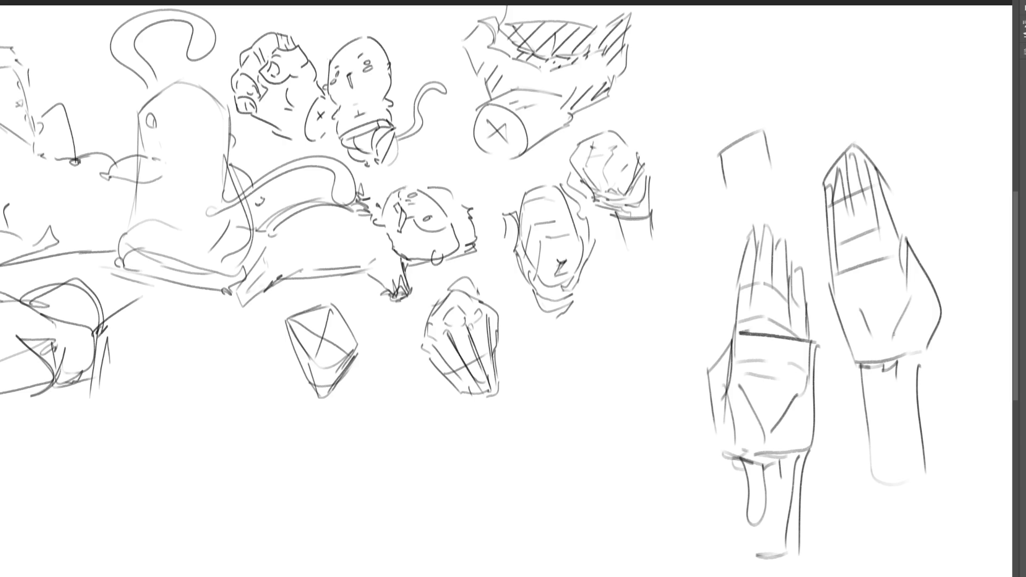
pyautogui.moveTo(740, 309); pyautogui.dragTo(817, 321)
pyautogui.moveTo(744, 270); pyautogui.dragTo(808, 273)
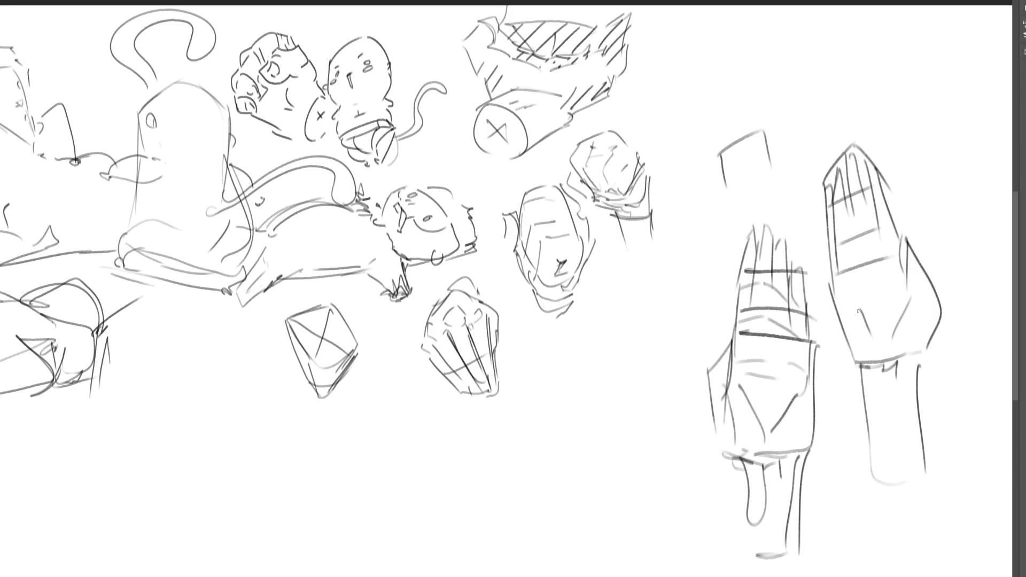
# - Sketch arch-shaped finger strokes near the lower middle of the canvas
pyautogui.moveTo(568, 420)
pyautogui.mouseDown()
pyautogui.moveTo(558, 355)
pyautogui.moveTo(594, 423)
pyautogui.mouseUp()
pyautogui.moveTo(595, 419); pyautogui.dragTo(607, 418)
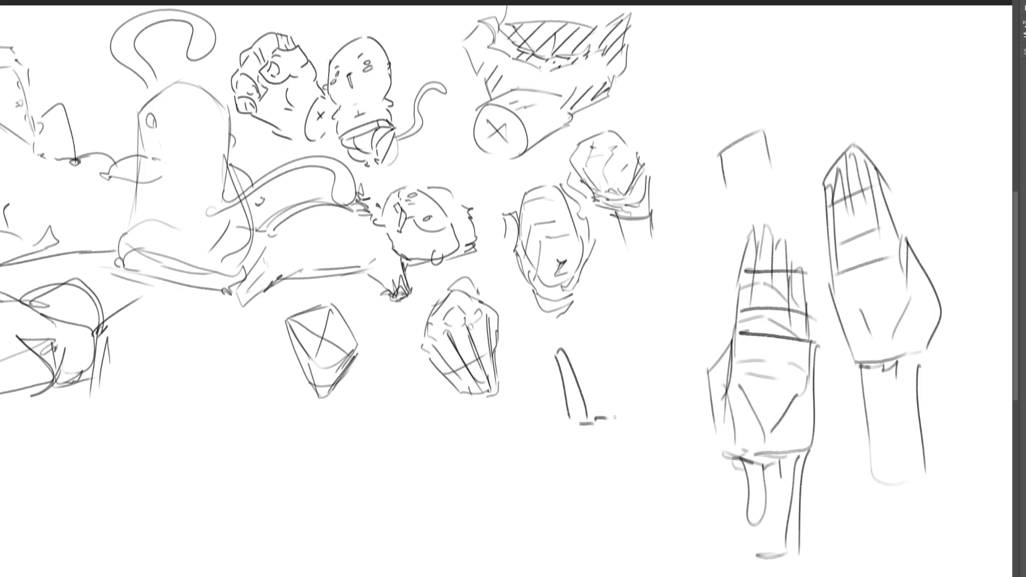
pyautogui.moveTo(599, 354)
pyautogui.mouseDown()
pyautogui.moveTo(604, 414)
pyautogui.moveTo(621, 422)
pyautogui.moveTo(627, 400)
pyautogui.moveTo(627, 420)
pyautogui.mouseUp()
pyautogui.moveTo(624, 353); pyautogui.dragTo(651, 416)
pyautogui.moveTo(651, 368)
pyautogui.mouseDown()
pyautogui.moveTo(654, 418)
pyautogui.moveTo(663, 421)
pyautogui.mouseUp()
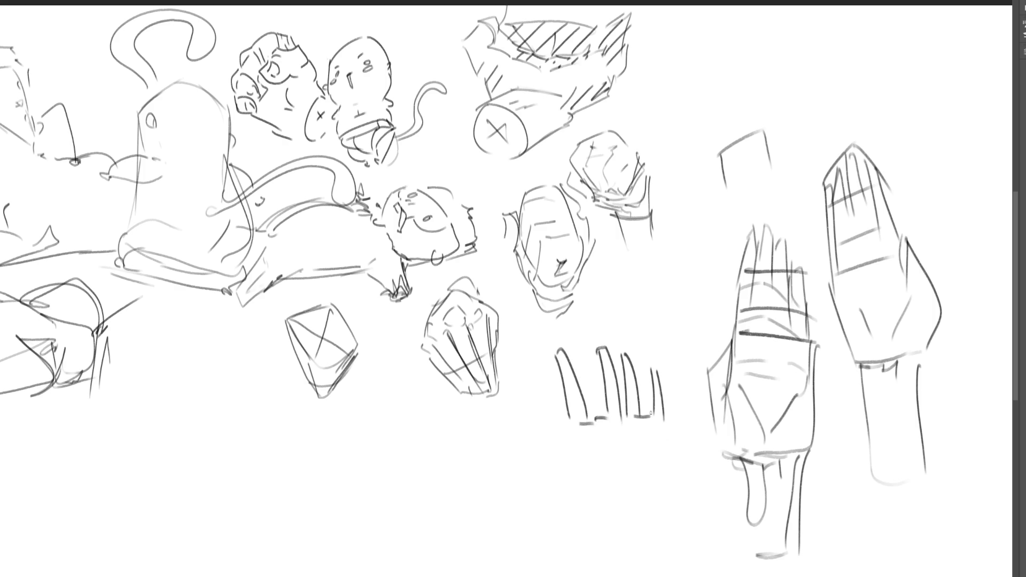
# - Draw and refine the palm under the fingers, adding creases inside it
pyautogui.moveTo(576, 425); pyautogui.dragTo(655, 431)
pyautogui.moveTo(670, 420); pyautogui.dragTo(643, 497)
pyautogui.moveTo(585, 464)
pyautogui.mouseDown()
pyautogui.moveTo(584, 497)
pyautogui.moveTo(615, 522)
pyautogui.mouseUp()
pyautogui.moveTo(659, 471); pyautogui.dragTo(639, 516)
pyautogui.moveTo(664, 447); pyautogui.dragTo(649, 503)
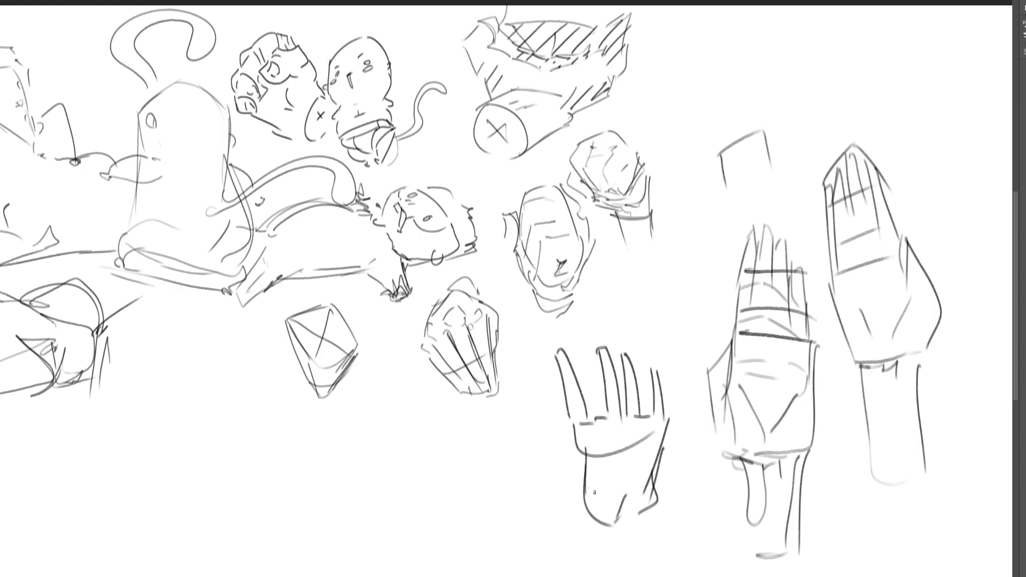
pyautogui.moveTo(578, 455); pyautogui.dragTo(567, 514)
pyautogui.moveTo(632, 468)
pyautogui.mouseDown()
pyautogui.moveTo(591, 495)
pyautogui.moveTo(596, 525)
pyautogui.moveTo(610, 525)
pyautogui.mouseUp()
pyautogui.moveTo(659, 483); pyautogui.dragTo(641, 523)
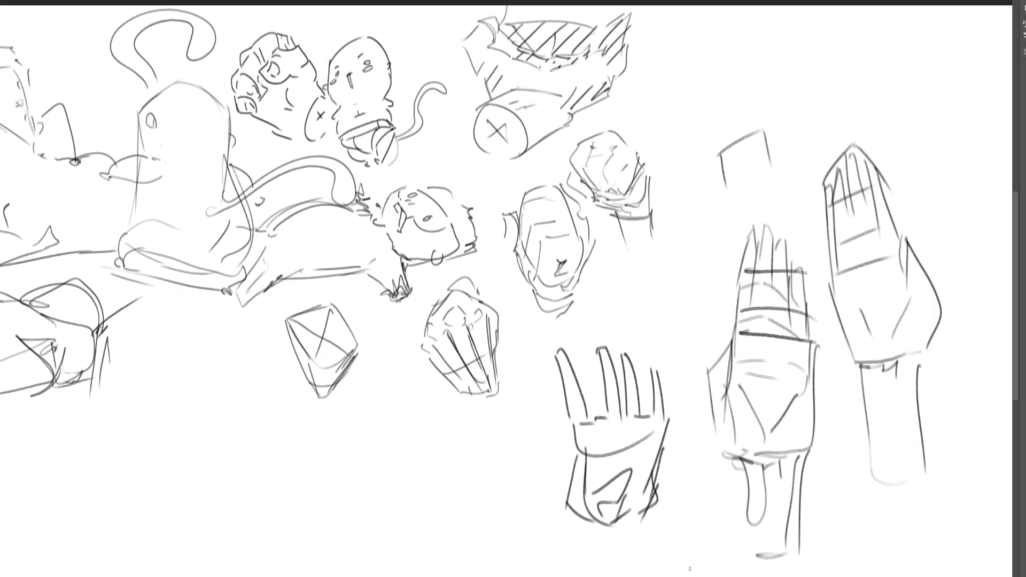
# - Draw long finger lines below the X-marked cube
pyautogui.moveTo(355, 449)
pyautogui.mouseDown()
pyautogui.moveTo(373, 498)
pyautogui.moveTo(349, 454)
pyautogui.mouseUp()
pyautogui.moveTo(370, 431); pyautogui.dragTo(378, 510)
pyautogui.moveTo(362, 468); pyautogui.dragTo(389, 549)
pyautogui.moveTo(375, 464); pyautogui.dragTo(379, 436)
pyautogui.moveTo(381, 442)
pyautogui.mouseDown()
pyautogui.moveTo(399, 446)
pyautogui.moveTo(386, 477)
pyautogui.moveTo(391, 545)
pyautogui.mouseUp()
pyautogui.moveTo(406, 443); pyautogui.dragTo(394, 547)
pyautogui.moveTo(377, 456); pyautogui.dragTo(401, 452)
pyautogui.moveTo(410, 460)
pyautogui.mouseDown()
pyautogui.moveTo(420, 436)
pyautogui.moveTo(431, 463)
pyautogui.mouseUp()
# - Shape both sides of the finger bundle and cap it with arched strokes
pyautogui.moveTo(406, 475)
pyautogui.mouseDown()
pyautogui.moveTo(433, 465)
pyautogui.moveTo(406, 536)
pyautogui.mouseUp()
pyautogui.moveTo(432, 459)
pyautogui.mouseDown()
pyautogui.moveTo(415, 539)
pyautogui.moveTo(445, 475)
pyautogui.moveTo(417, 537)
pyautogui.mouseUp()
pyautogui.moveTo(361, 458); pyautogui.dragTo(337, 519)
pyautogui.moveTo(359, 497)
pyautogui.mouseDown()
pyautogui.moveTo(341, 515)
pyautogui.moveTo(360, 519)
pyautogui.mouseUp()
pyautogui.moveTo(338, 518)
pyautogui.mouseDown()
pyautogui.moveTo(376, 525)
pyautogui.moveTo(359, 509)
pyautogui.mouseUp()
pyautogui.moveTo(364, 474); pyautogui.dragTo(352, 501)
pyautogui.moveTo(354, 474)
pyautogui.mouseDown()
pyautogui.moveTo(345, 489)
pyautogui.moveTo(374, 418)
pyautogui.moveTo(415, 422)
pyautogui.mouseUp()
pyautogui.moveTo(353, 426)
pyautogui.mouseDown()
pyautogui.moveTo(378, 408)
pyautogui.moveTo(354, 410)
pyautogui.mouseUp()
pyautogui.moveTo(342, 409)
pyautogui.mouseDown()
pyautogui.moveTo(381, 382)
pyautogui.moveTo(394, 396)
pyautogui.mouseUp()
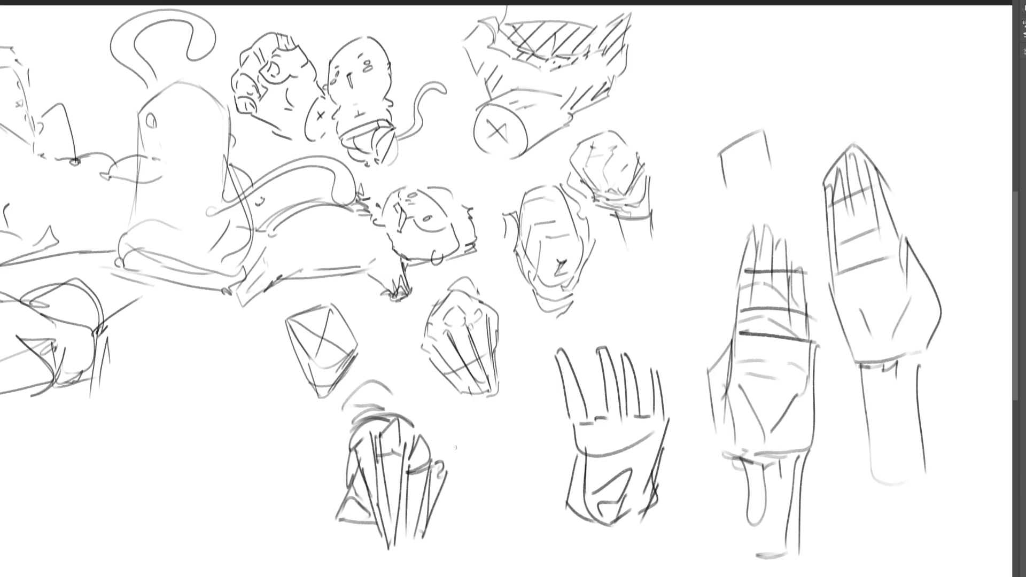
# - Draw a small box and darken its left, top and bottom edges
pyautogui.moveTo(739, 180); pyautogui.dragTo(758, 169)
pyautogui.moveTo(763, 130)
pyautogui.mouseDown()
pyautogui.moveTo(795, 177)
pyautogui.moveTo(794, 194)
pyautogui.mouseUp()
pyautogui.moveTo(731, 184); pyautogui.dragTo(797, 195)
pyautogui.moveTo(784, 155); pyautogui.dragTo(796, 193)
pyautogui.moveTo(728, 149)
pyautogui.mouseDown()
pyautogui.moveTo(733, 184)
pyautogui.moveTo(768, 130)
pyautogui.mouseUp()
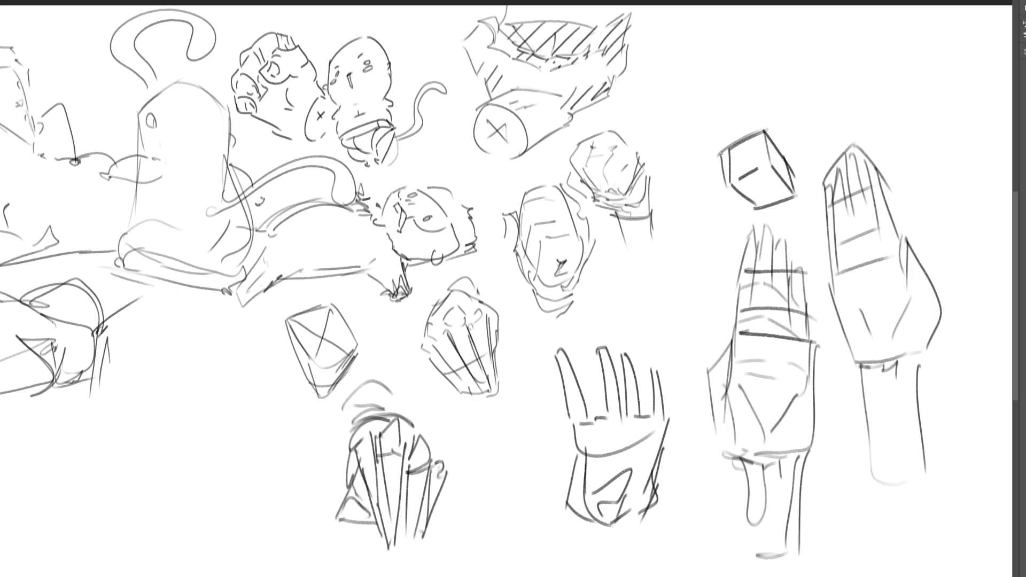
pyautogui.moveTo(719, 152)
pyautogui.mouseDown()
pyautogui.moveTo(725, 184)
pyautogui.moveTo(751, 209)
pyautogui.moveTo(701, 219)
pyautogui.moveTo(710, 233)
pyautogui.moveTo(702, 218)
pyautogui.moveTo(714, 239)
pyautogui.mouseUp()
pyautogui.moveTo(729, 206)
pyautogui.mouseDown()
pyautogui.moveTo(717, 238)
pyautogui.moveTo(757, 210)
pyautogui.mouseUp()
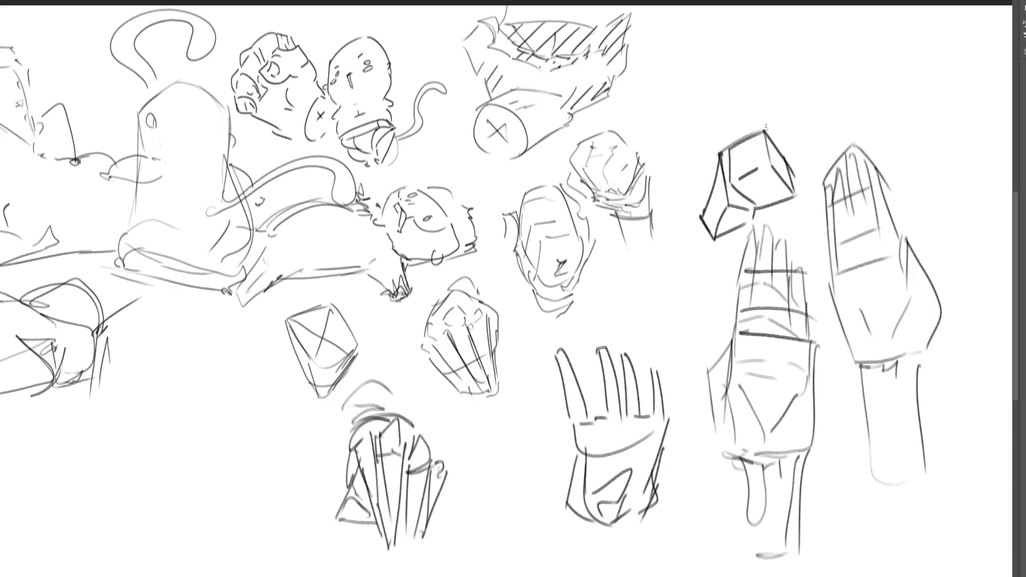
# - Sketch two more boxes at the upper right
pyautogui.moveTo(789, 90)
pyautogui.mouseDown()
pyautogui.moveTo(824, 113)
pyautogui.moveTo(847, 70)
pyautogui.moveTo(872, 99)
pyautogui.mouseUp()
pyautogui.moveTo(823, 113); pyautogui.dragTo(872, 106)
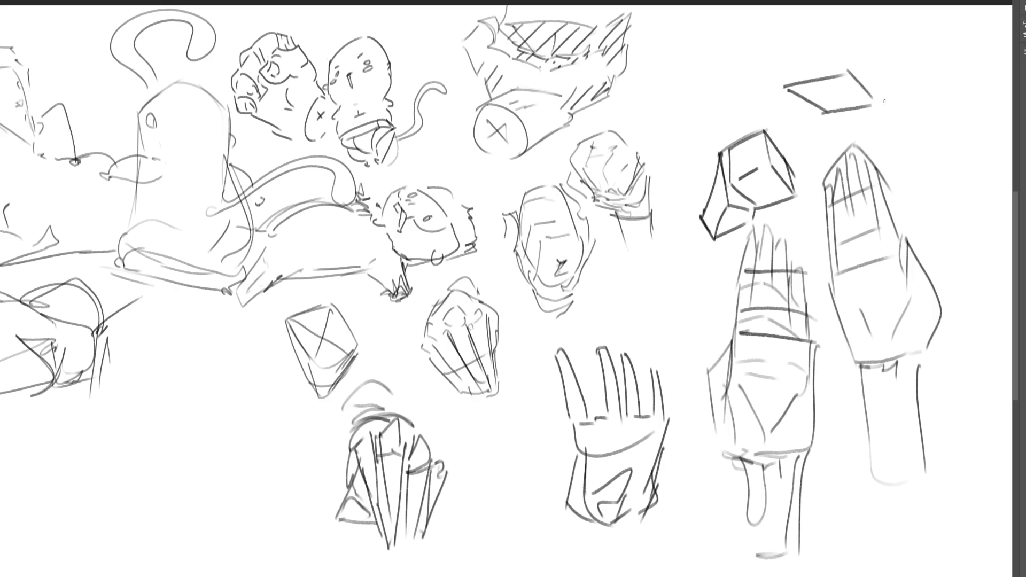
pyautogui.moveTo(783, 87)
pyautogui.mouseDown()
pyautogui.moveTo(824, 30)
pyautogui.moveTo(861, 21)
pyautogui.moveTo(848, 75)
pyautogui.mouseUp()
pyautogui.moveTo(864, 21)
pyautogui.mouseDown()
pyautogui.moveTo(873, 98)
pyautogui.moveTo(922, 113)
pyautogui.mouseUp()
pyautogui.moveTo(886, 78)
pyautogui.mouseDown()
pyautogui.moveTo(900, 67)
pyautogui.moveTo(962, 93)
pyautogui.moveTo(914, 133)
pyautogui.moveTo(935, 159)
pyautogui.moveTo(968, 130)
pyautogui.mouseUp()
pyautogui.moveTo(968, 97)
pyautogui.mouseDown()
pyautogui.moveTo(970, 128)
pyautogui.moveTo(934, 154)
pyautogui.mouseUp()
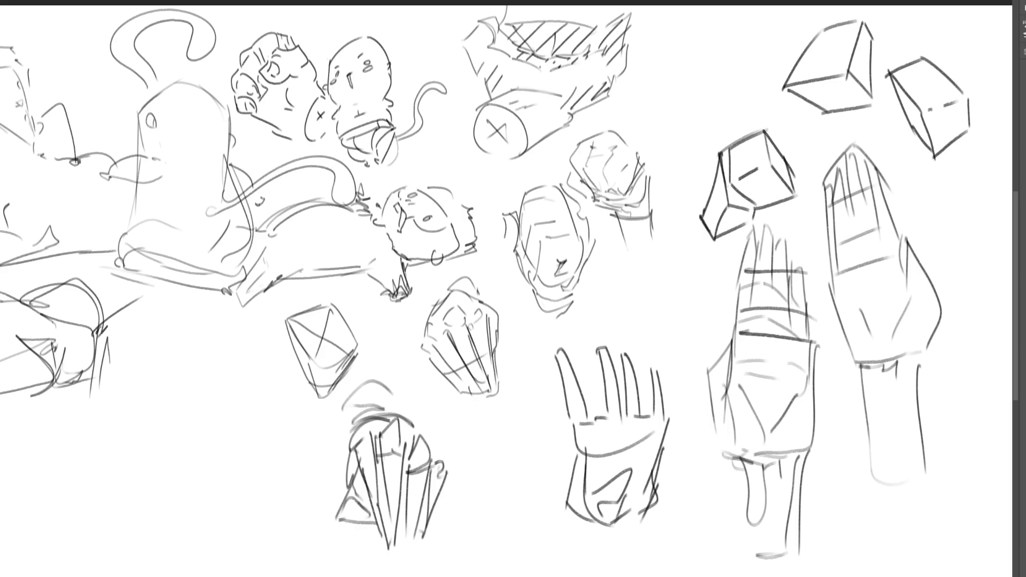
# - Lasso the three boxes and two arm sketches, scale them down and place them beside the X-marked cube
pyautogui.hotkey('ctrl', '0')
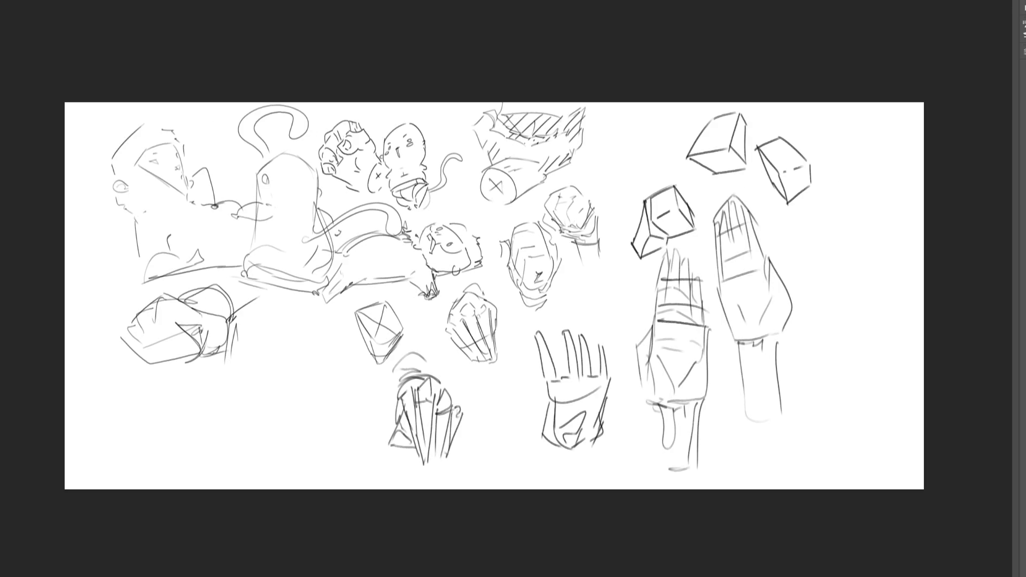
pyautogui.moveTo(776, 247)
pyautogui.mouseDown()
pyautogui.moveTo(854, 211)
pyautogui.moveTo(752, 92)
pyautogui.moveTo(638, 170)
pyautogui.moveTo(619, 297)
pyautogui.moveTo(641, 479)
pyautogui.moveTo(862, 342)
pyautogui.mouseUp()
pyautogui.hotkey('ctrl', 't')
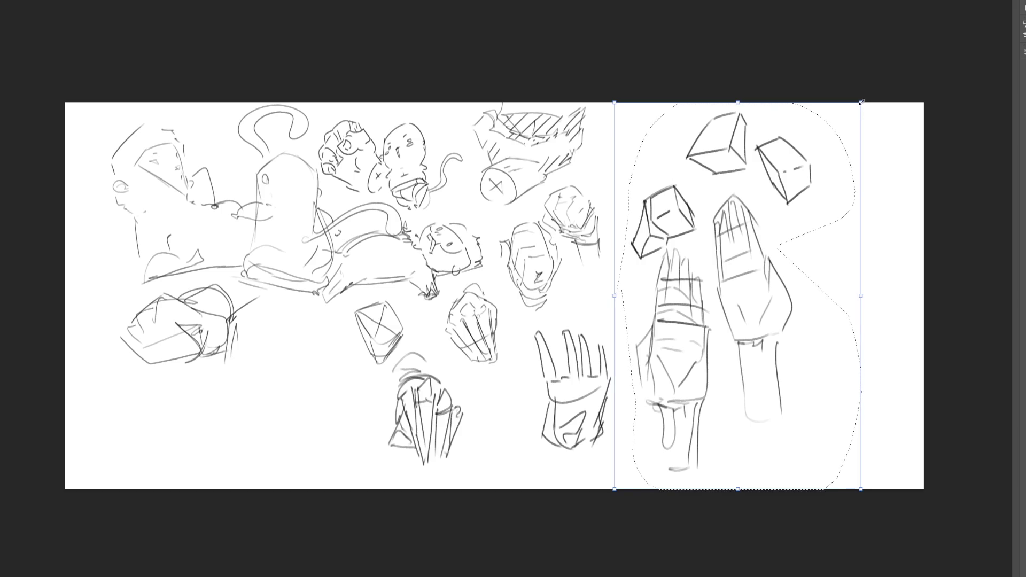
pyautogui.moveTo(846, 288)
pyautogui.mouseDown()
pyautogui.moveTo(793, 267)
pyautogui.moveTo(725, 369)
pyautogui.moveTo(592, 347)
pyautogui.moveTo(342, 340)
pyautogui.moveTo(324, 329)
pyautogui.mouseUp()
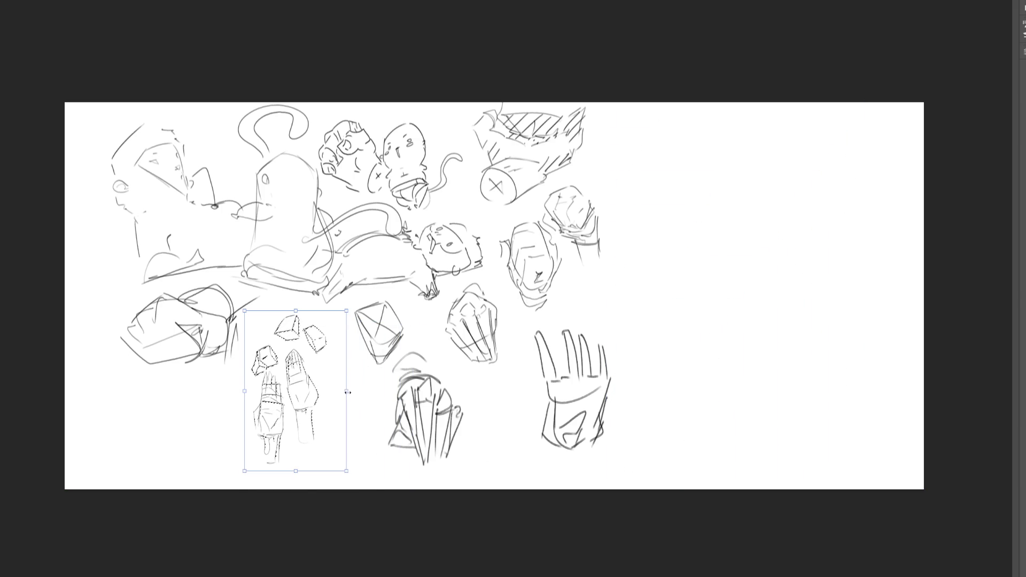
pyautogui.moveTo(344, 394)
pyautogui.mouseDown()
pyautogui.moveTo(376, 396)
pyautogui.moveTo(344, 394)
pyautogui.mouseUp()
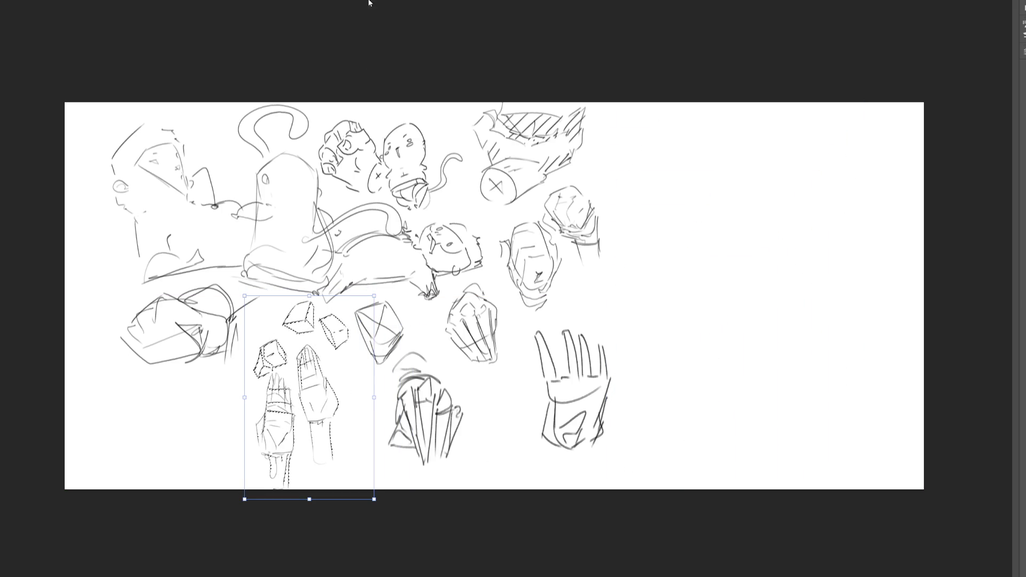
pyautogui.press('Return')
pyautogui.hotkey('ctrl', 'd')
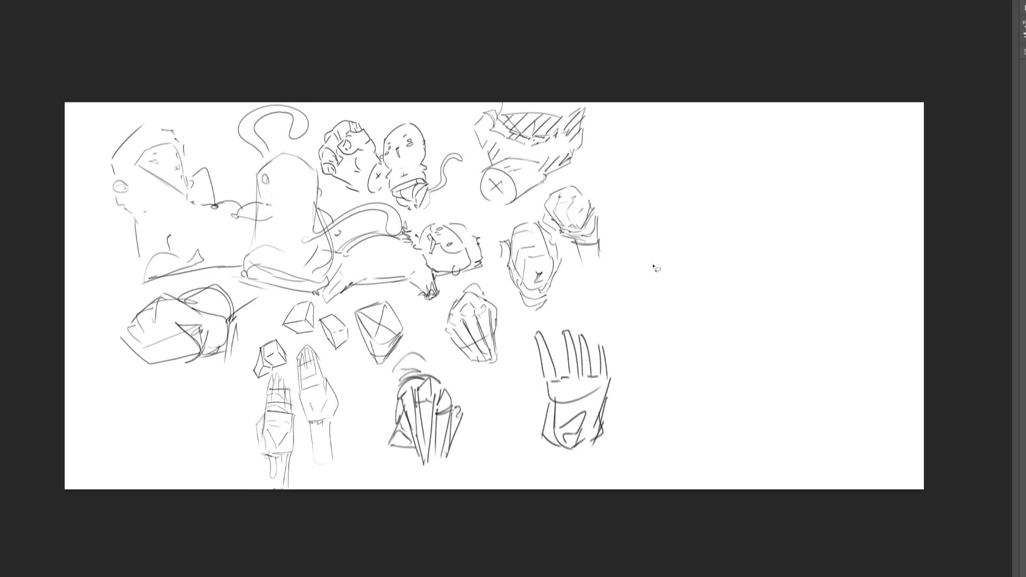
# - Zoom back in on the sketches with Ctrl+plus
pyautogui.hotkey('ctrl', '+')
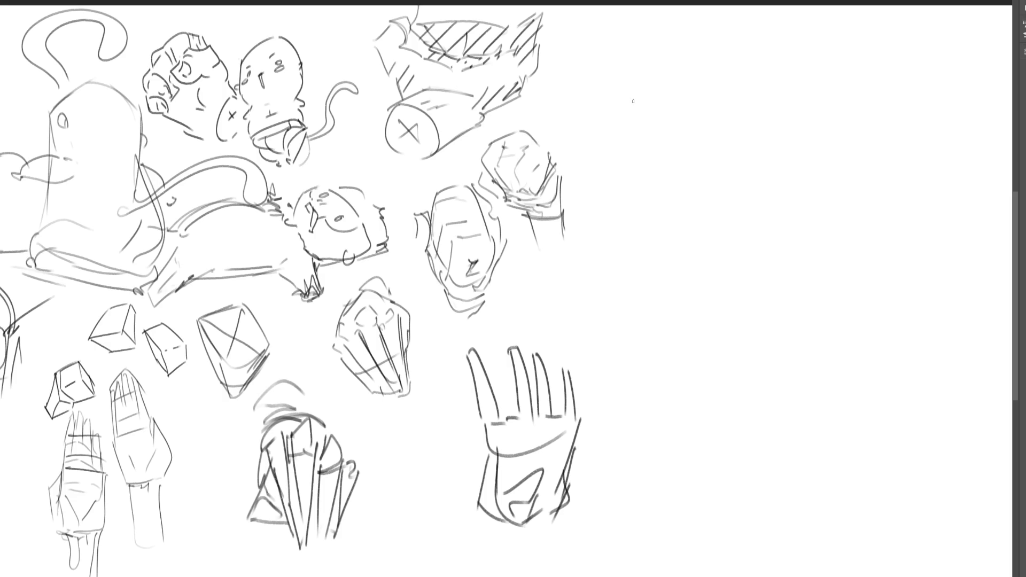
# - Sketch a tall angular wedge in the empty right area with a long top edge and diagonal hatching
pyautogui.moveTo(647, 116); pyautogui.dragTo(656, 151)
pyautogui.moveTo(647, 115)
pyautogui.mouseDown()
pyautogui.moveTo(726, 188)
pyautogui.moveTo(720, 213)
pyautogui.moveTo(701, 84)
pyautogui.moveTo(719, 71)
pyautogui.moveTo(701, 124)
pyautogui.mouseUp()
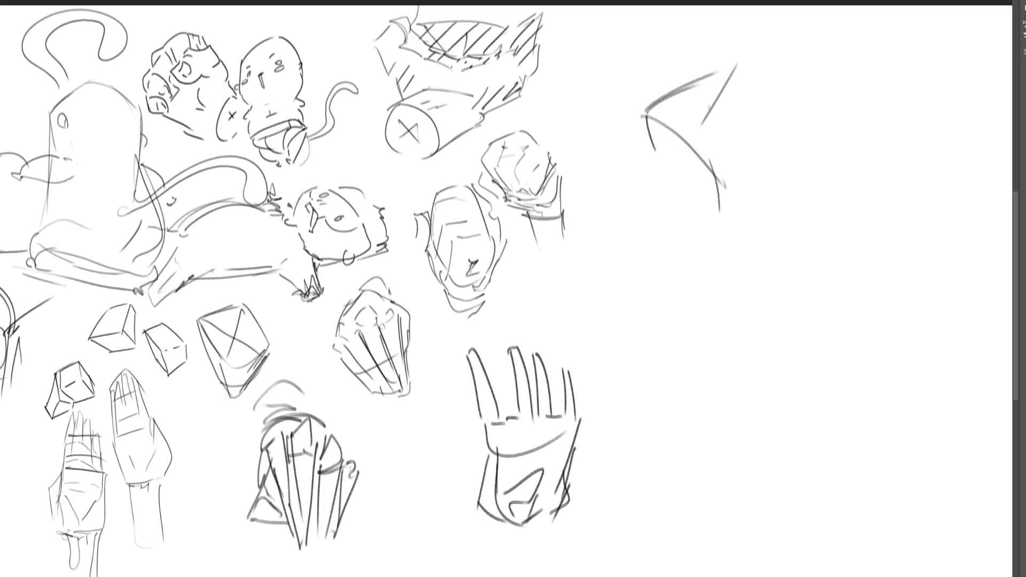
pyautogui.moveTo(736, 65); pyautogui.dragTo(697, 140)
pyautogui.moveTo(693, 144)
pyautogui.mouseDown()
pyautogui.moveTo(745, 114)
pyautogui.moveTo(736, 172)
pyautogui.mouseUp()
pyautogui.moveTo(772, 116)
pyautogui.mouseDown()
pyautogui.moveTo(732, 208)
pyautogui.moveTo(728, 249)
pyautogui.mouseUp()
pyautogui.moveTo(653, 107)
pyautogui.mouseDown()
pyautogui.moveTo(722, 268)
pyautogui.moveTo(755, 188)
pyautogui.mouseUp()
pyautogui.moveTo(709, 131)
pyautogui.mouseDown()
pyautogui.moveTo(764, 79)
pyautogui.moveTo(752, 91)
pyautogui.mouseUp()
pyautogui.moveTo(653, 107); pyautogui.dragTo(789, 41)
pyautogui.moveTo(769, 105); pyautogui.dragTo(701, 182)
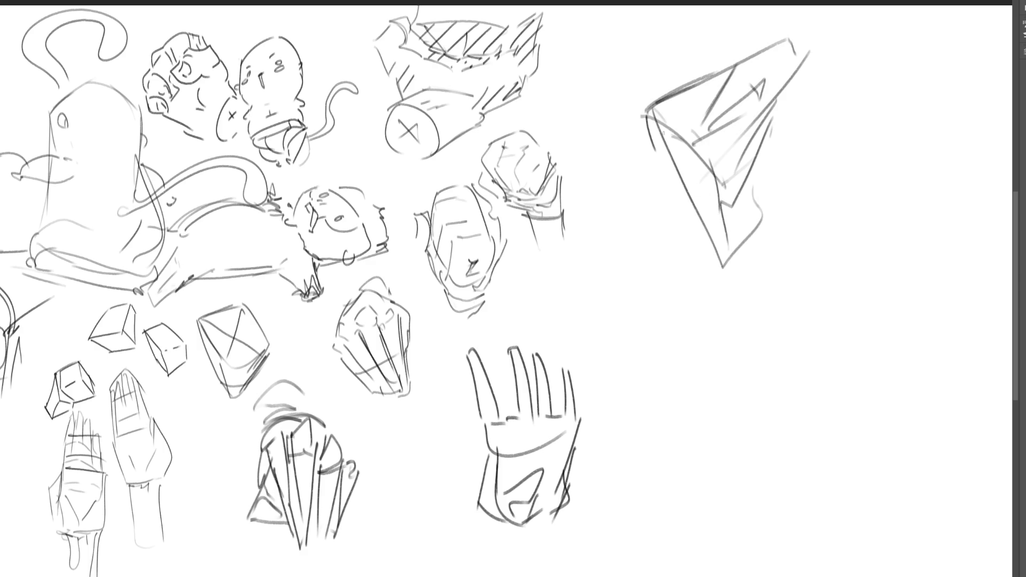
pyautogui.moveTo(794, 91)
pyautogui.mouseDown()
pyautogui.moveTo(691, 165)
pyautogui.moveTo(743, 187)
pyautogui.mouseUp()
pyautogui.moveTo(746, 184)
pyautogui.mouseDown()
pyautogui.moveTo(726, 202)
pyautogui.moveTo(736, 286)
pyautogui.mouseUp()
# - Extend the wedge downward, adding bottom strokes, a wavy tip and a ground line
pyautogui.moveTo(749, 184); pyautogui.dragTo(740, 243)
pyautogui.moveTo(770, 163); pyautogui.dragTo(746, 228)
pyautogui.moveTo(795, 116); pyautogui.dragTo(759, 245)
pyautogui.moveTo(759, 243)
pyautogui.mouseDown()
pyautogui.moveTo(725, 278)
pyautogui.moveTo(747, 274)
pyautogui.mouseUp()
pyautogui.moveTo(759, 246); pyautogui.dragTo(744, 293)
pyautogui.moveTo(728, 293); pyautogui.dragTo(754, 286)
pyautogui.moveTo(658, 126)
pyautogui.mouseDown()
pyautogui.moveTo(751, 345)
pyautogui.moveTo(768, 275)
pyautogui.moveTo(739, 299)
pyautogui.moveTo(828, 361)
pyautogui.mouseUp()
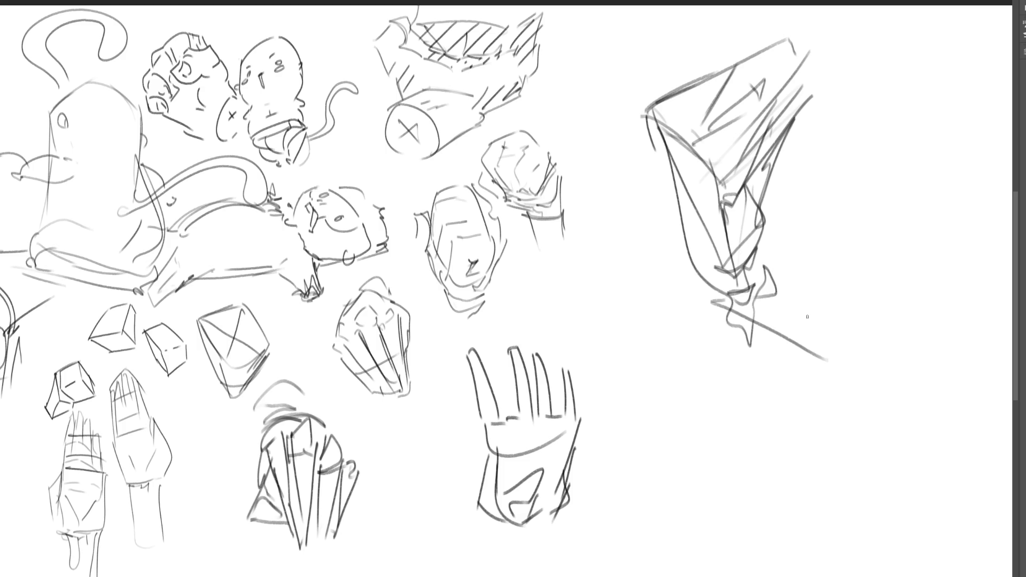
pyautogui.moveTo(764, 262)
pyautogui.mouseDown()
pyautogui.moveTo(853, 320)
pyautogui.moveTo(844, 342)
pyautogui.mouseUp()
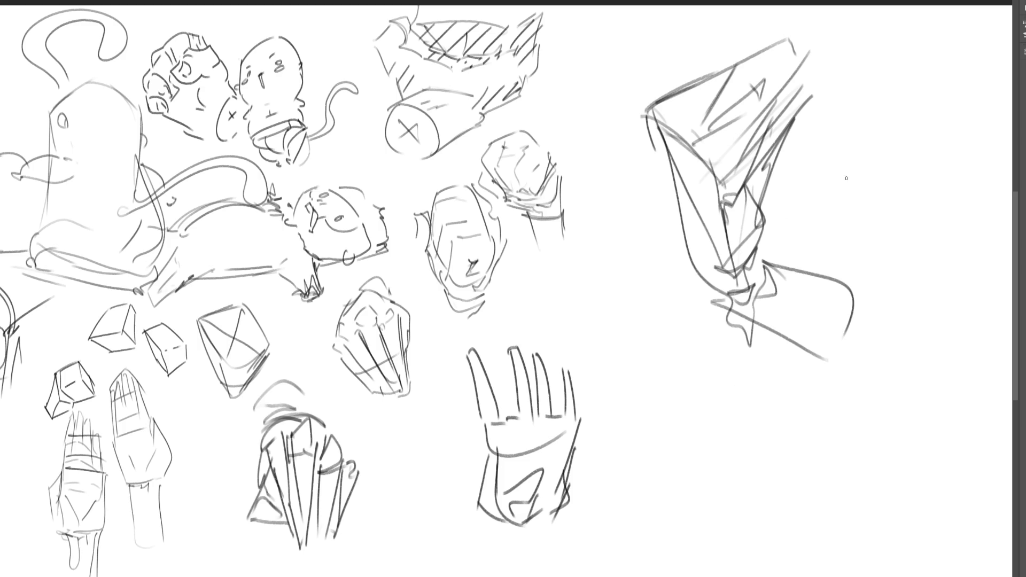
# - Draw a fanned wing to the right of the wedge with rays, edges and ribs
pyautogui.moveTo(844, 175)
pyautogui.mouseDown()
pyautogui.moveTo(851, 217)
pyautogui.moveTo(858, 202)
pyautogui.moveTo(877, 253)
pyautogui.mouseUp()
pyautogui.moveTo(832, 170)
pyautogui.mouseDown()
pyautogui.moveTo(925, 130)
pyautogui.moveTo(968, 155)
pyautogui.moveTo(962, 182)
pyautogui.mouseUp()
pyautogui.moveTo(942, 138)
pyautogui.mouseDown()
pyautogui.moveTo(988, 167)
pyautogui.moveTo(999, 238)
pyautogui.mouseUp()
pyautogui.moveTo(900, 179)
pyautogui.mouseDown()
pyautogui.moveTo(980, 231)
pyautogui.moveTo(985, 213)
pyautogui.moveTo(989, 235)
pyautogui.mouseUp()
pyautogui.moveTo(983, 244)
pyautogui.mouseDown()
pyautogui.moveTo(984, 265)
pyautogui.moveTo(952, 263)
pyautogui.mouseUp()
# - Add the wing's ribs and wavy membrane, then shrink both sketches beside the open hand
pyautogui.moveTo(855, 180)
pyautogui.mouseDown()
pyautogui.moveTo(904, 260)
pyautogui.moveTo(916, 195)
pyautogui.moveTo(922, 292)
pyautogui.mouseUp()
pyautogui.moveTo(897, 277); pyautogui.dragTo(958, 329)
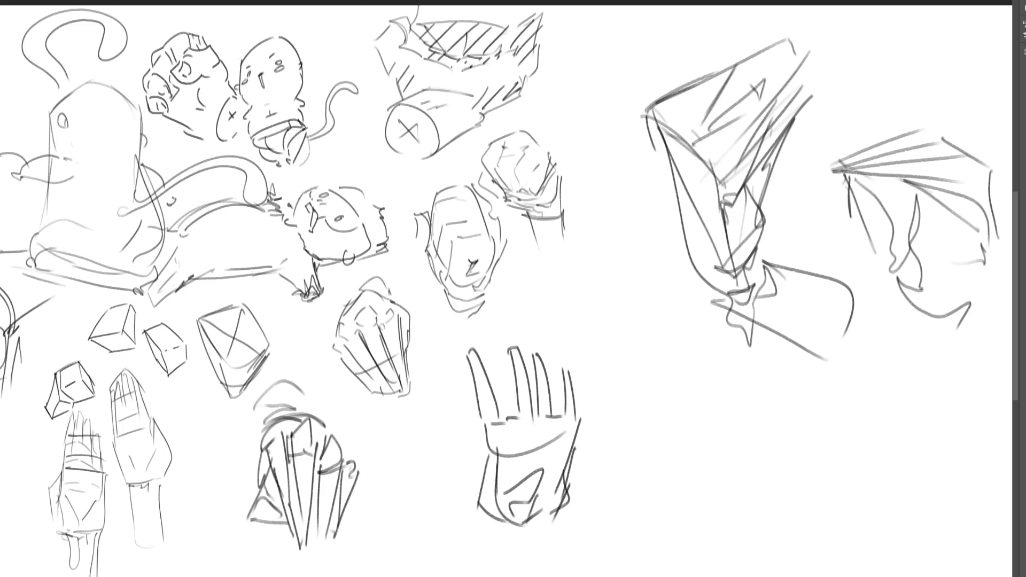
pyautogui.moveTo(582, 72)
pyautogui.mouseDown()
pyautogui.moveTo(915, 461)
pyautogui.moveTo(877, 6)
pyautogui.moveTo(647, 68)
pyautogui.mouseUp()
pyautogui.hotkey('ctrl', 't')
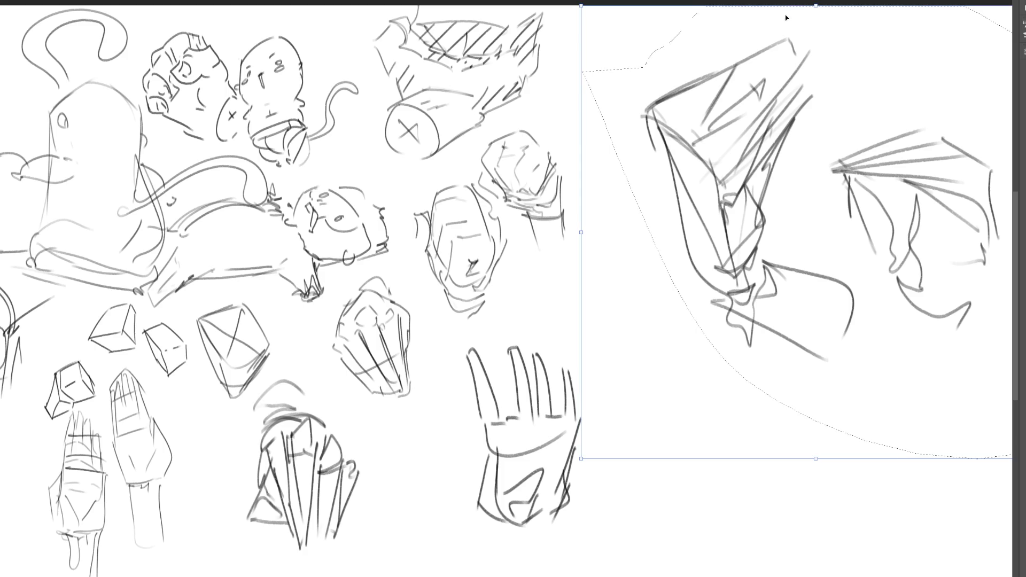
pyautogui.moveTo(815, 8)
pyautogui.mouseDown()
pyautogui.moveTo(814, 343)
pyautogui.moveTo(809, 314)
pyautogui.mouseUp()
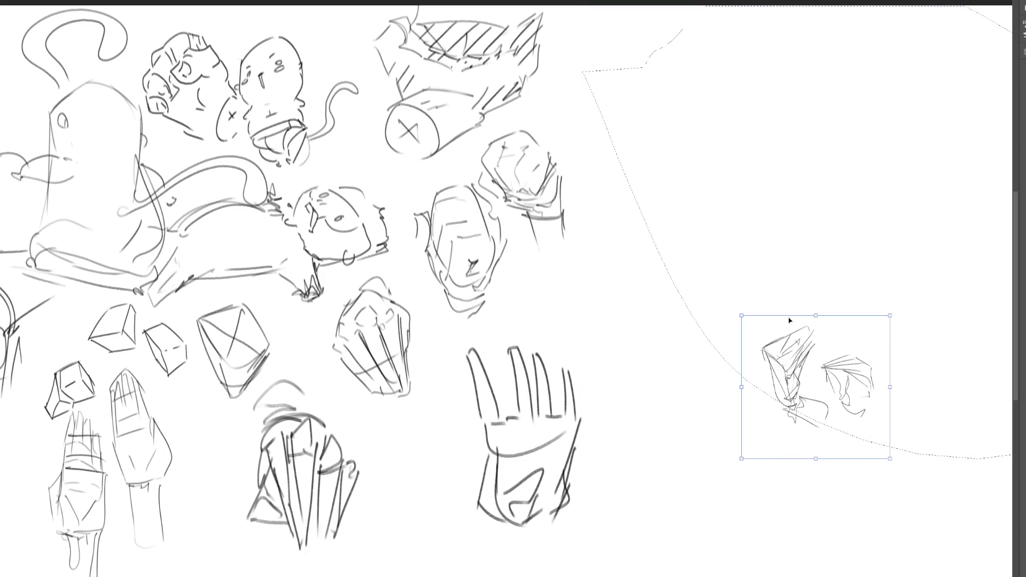
pyautogui.moveTo(762, 418)
pyautogui.mouseDown()
pyautogui.moveTo(751, 458)
pyautogui.moveTo(604, 560)
pyautogui.moveTo(589, 558)
pyautogui.mouseUp()
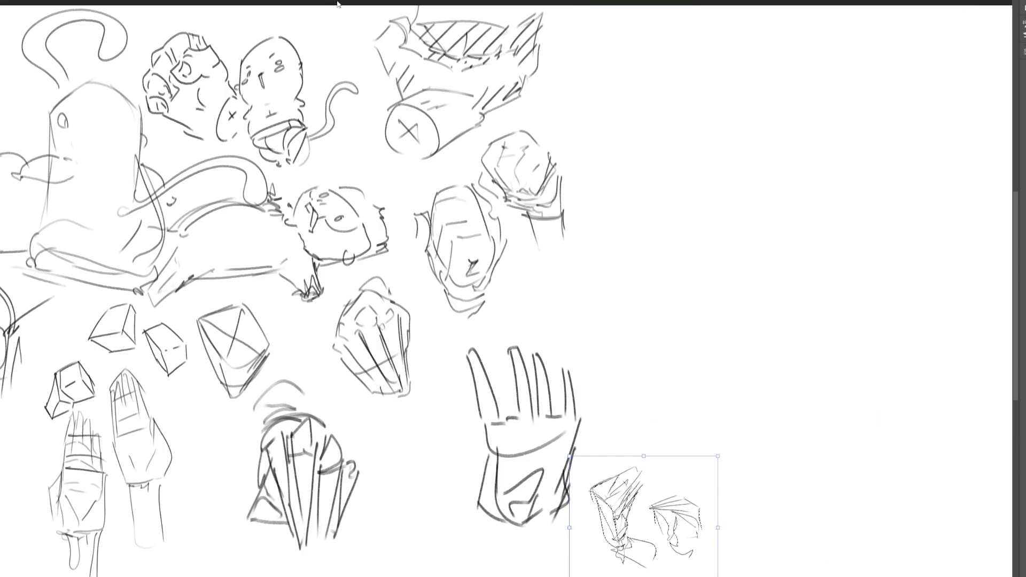
pyautogui.press('Return')
pyautogui.hotkey('ctrl', 'd')
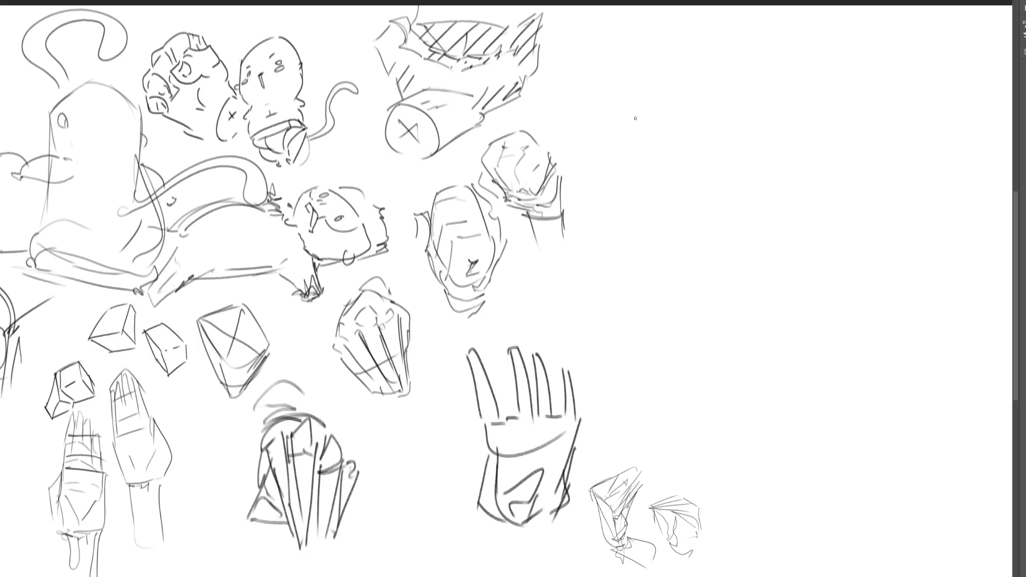
# - Sketch a cube at the upper right with reinforced right and bottom edges
pyautogui.moveTo(654, 113)
pyautogui.mouseDown()
pyautogui.moveTo(648, 153)
pyautogui.moveTo(695, 92)
pyautogui.moveTo(709, 150)
pyautogui.moveTo(690, 148)
pyautogui.mouseUp()
pyautogui.moveTo(695, 98)
pyautogui.mouseDown()
pyautogui.moveTo(688, 161)
pyautogui.moveTo(706, 163)
pyautogui.mouseUp()
pyautogui.moveTo(699, 109)
pyautogui.mouseDown()
pyautogui.moveTo(721, 128)
pyautogui.moveTo(706, 155)
pyautogui.moveTo(715, 154)
pyautogui.mouseUp()
pyautogui.moveTo(652, 112)
pyautogui.mouseDown()
pyautogui.moveTo(640, 161)
pyautogui.moveTo(717, 155)
pyautogui.moveTo(690, 174)
pyautogui.mouseUp()
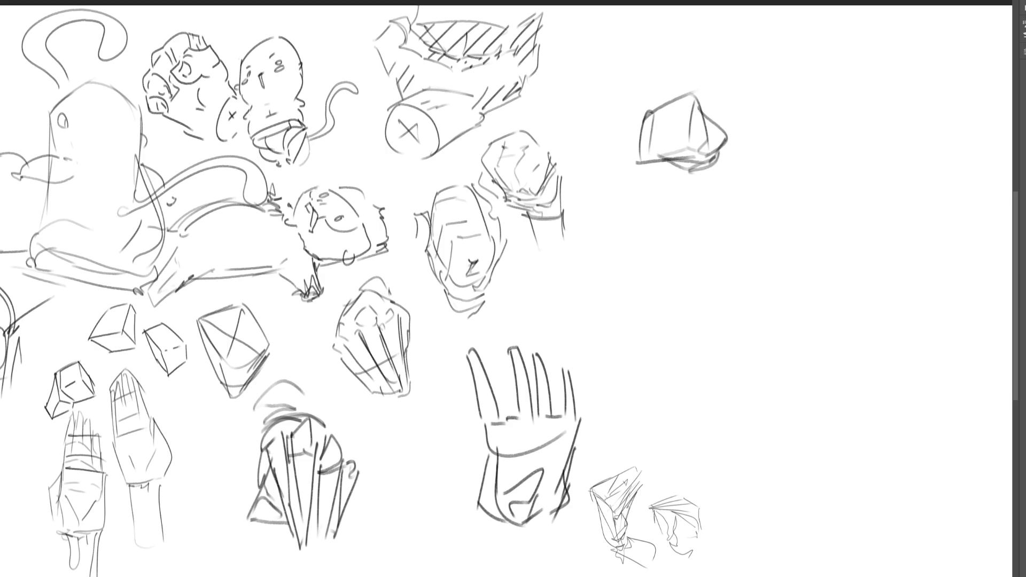
pyautogui.moveTo(692, 119)
pyautogui.mouseDown()
pyautogui.moveTo(685, 146)
pyautogui.moveTo(693, 139)
pyautogui.mouseUp()
pyautogui.moveTo(688, 141)
pyautogui.mouseDown()
pyautogui.moveTo(698, 123)
pyautogui.moveTo(650, 143)
pyautogui.moveTo(683, 96)
pyautogui.moveTo(698, 116)
pyautogui.mouseUp()
pyautogui.moveTo(643, 135); pyautogui.dragTo(644, 169)
pyautogui.moveTo(644, 167)
pyautogui.mouseDown()
pyautogui.moveTo(722, 160)
pyautogui.moveTo(690, 171)
pyautogui.mouseUp()
pyautogui.moveTo(675, 172)
pyautogui.mouseDown()
pyautogui.moveTo(724, 168)
pyautogui.moveTo(716, 174)
pyautogui.mouseUp()
# - Draw a forearm hanging below the cube, redoing a stroke and shaping its base
pyautogui.moveTo(637, 160); pyautogui.dragTo(684, 88)
pyautogui.moveTo(740, 136); pyautogui.dragTo(728, 315)
pyautogui.moveTo(698, 174); pyautogui.dragTo(674, 265)
pyautogui.moveTo(663, 287); pyautogui.dragTo(698, 283)
pyautogui.hotkey('ctrl', 'z')
pyautogui.hotkey('ctrl', 'z')
pyautogui.moveTo(702, 191)
pyautogui.mouseDown()
pyautogui.moveTo(683, 285)
pyautogui.moveTo(707, 316)
pyautogui.mouseUp()
pyautogui.moveTo(734, 184); pyautogui.dragTo(721, 321)
pyautogui.moveTo(732, 281); pyautogui.dragTo(728, 347)
pyautogui.moveTo(688, 270)
pyautogui.mouseDown()
pyautogui.moveTo(701, 365)
pyautogui.moveTo(728, 335)
pyautogui.moveTo(742, 348)
pyautogui.mouseUp()
pyautogui.moveTo(701, 368); pyautogui.dragTo(742, 349)
pyautogui.moveTo(692, 282)
pyautogui.mouseDown()
pyautogui.moveTo(728, 359)
pyautogui.moveTo(747, 339)
pyautogui.mouseUp()
# - Add ground lines and a box beside the forearm, then erase the fist and arm to faint lines
pyautogui.moveTo(679, 390); pyautogui.dragTo(818, 327)
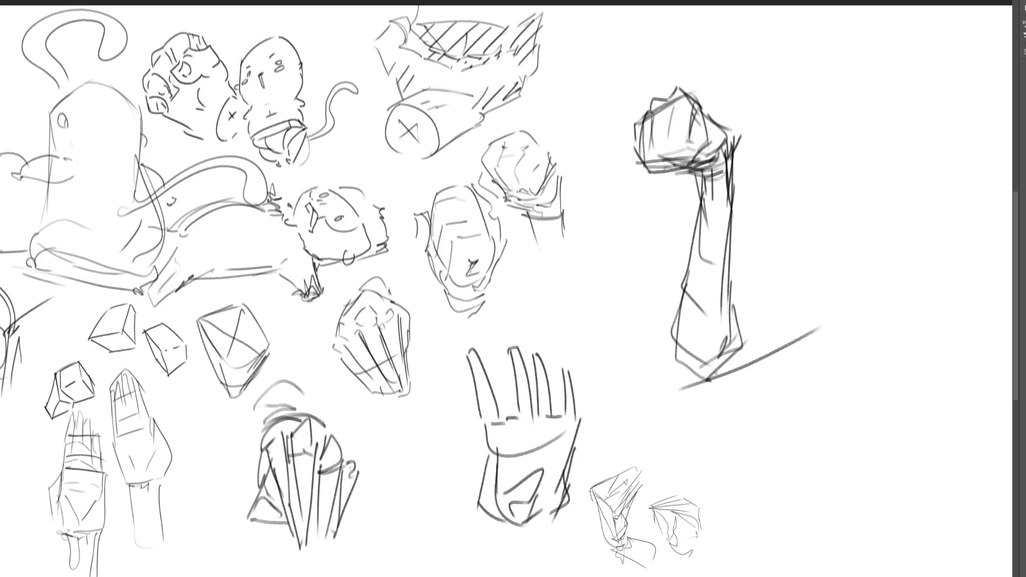
pyautogui.moveTo(708, 380); pyautogui.dragTo(858, 303)
pyautogui.moveTo(729, 296); pyautogui.dragTo(814, 268)
pyautogui.moveTo(731, 298)
pyautogui.mouseDown()
pyautogui.moveTo(818, 268)
pyautogui.moveTo(826, 306)
pyautogui.moveTo(856, 231)
pyautogui.moveTo(861, 257)
pyautogui.mouseUp()
pyautogui.moveTo(799, 273); pyautogui.dragTo(864, 228)
pyautogui.moveTo(879, 225)
pyautogui.mouseDown()
pyautogui.moveTo(873, 255)
pyautogui.moveTo(822, 321)
pyautogui.moveTo(870, 276)
pyautogui.mouseUp()
pyautogui.moveTo(801, 337); pyautogui.dragTo(877, 308)
pyautogui.moveTo(882, 235); pyautogui.dragTo(900, 305)
pyautogui.hotkey('ctrl', 'z')
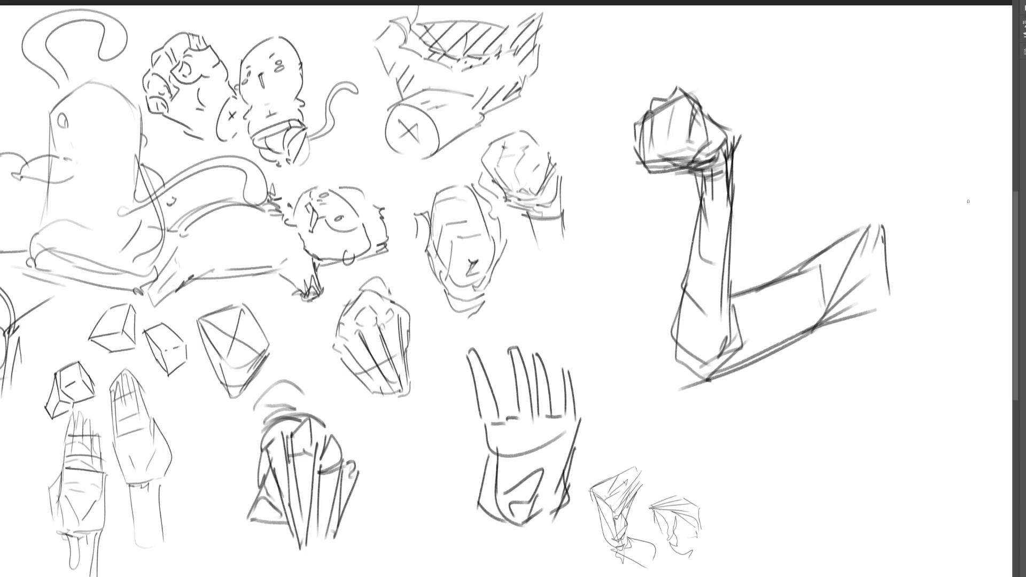
pyautogui.moveTo(748, 129)
pyautogui.mouseDown()
pyautogui.moveTo(682, 119)
pyautogui.moveTo(657, 58)
pyautogui.moveTo(738, 224)
pyautogui.moveTo(882, 348)
pyautogui.moveTo(887, 287)
pyautogui.moveTo(688, 201)
pyautogui.moveTo(860, 269)
pyautogui.mouseUp()
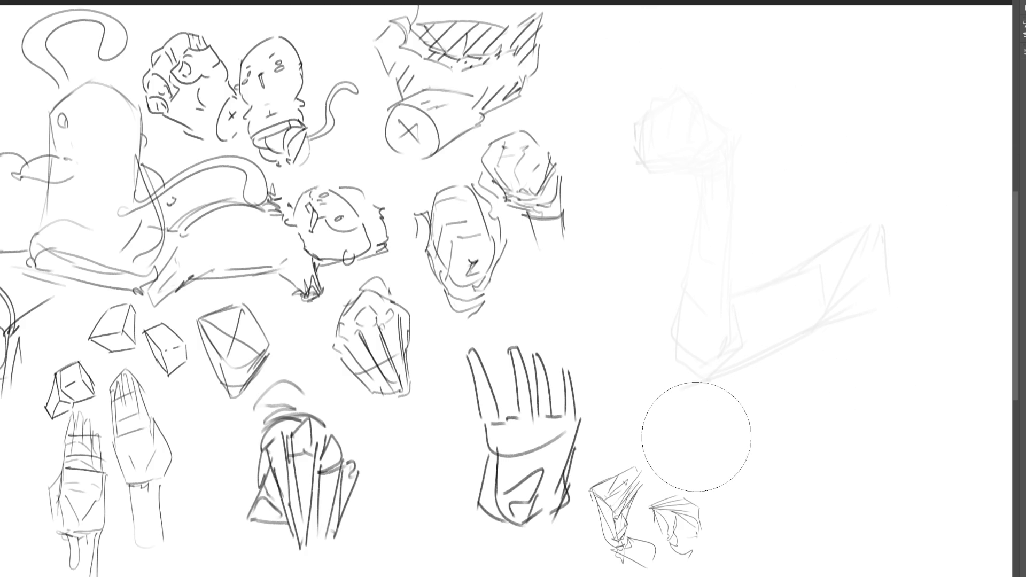
# - Trace a bold fist over the faint guide with knuckles, finger divisions and wrist strokes
pyautogui.press('b')
pyautogui.moveTo(651, 133); pyautogui.dragTo(651, 148)
pyautogui.moveTo(688, 91); pyautogui.dragTo(725, 127)
pyautogui.moveTo(651, 115)
pyautogui.mouseDown()
pyautogui.moveTo(690, 91)
pyautogui.moveTo(726, 131)
pyautogui.moveTo(732, 156)
pyautogui.moveTo(644, 163)
pyautogui.moveTo(667, 176)
pyautogui.moveTo(706, 152)
pyautogui.moveTo(683, 163)
pyautogui.mouseUp()
pyautogui.moveTo(713, 121)
pyautogui.mouseDown()
pyautogui.moveTo(710, 149)
pyautogui.moveTo(739, 156)
pyautogui.mouseUp()
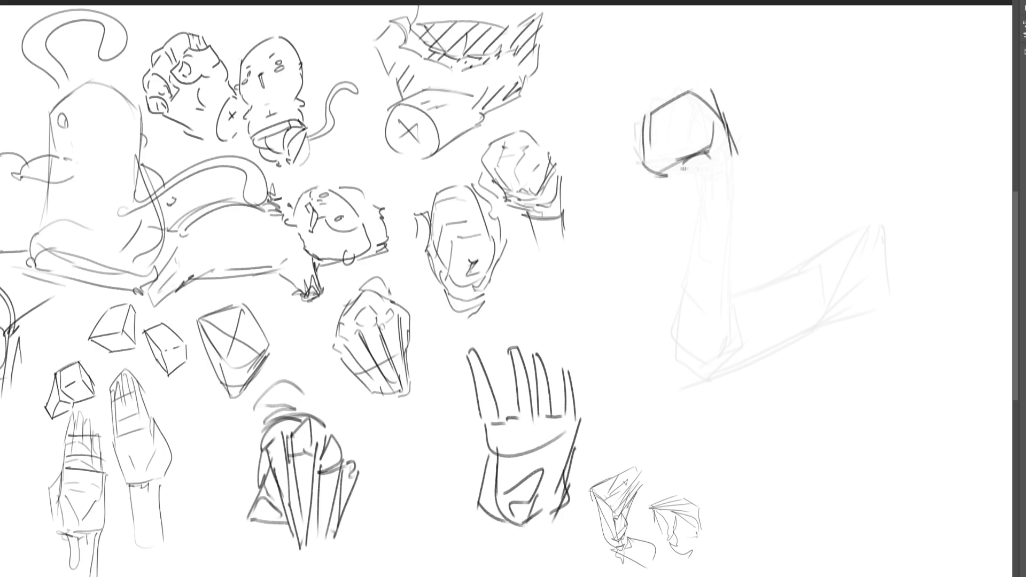
pyautogui.moveTo(657, 176); pyautogui.dragTo(743, 151)
pyautogui.moveTo(690, 179); pyautogui.dragTo(725, 180)
pyautogui.moveTo(726, 181); pyautogui.dragTo(720, 201)
pyautogui.moveTo(647, 153); pyautogui.dragTo(682, 159)
pyautogui.moveTo(680, 119); pyautogui.dragTo(689, 156)
pyautogui.moveTo(646, 122); pyautogui.dragTo(689, 91)
pyautogui.moveTo(709, 95); pyautogui.dragTo(731, 137)
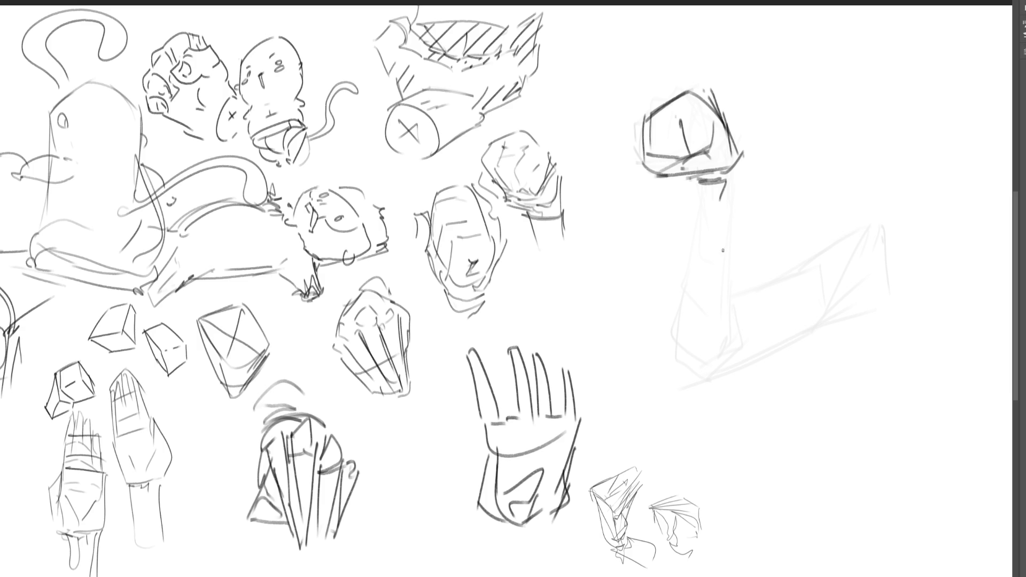
# - Draw a large round form below the fist with a crossed star inside
pyautogui.moveTo(740, 247)
pyautogui.mouseDown()
pyautogui.moveTo(707, 295)
pyautogui.moveTo(792, 226)
pyautogui.moveTo(825, 293)
pyautogui.mouseUp()
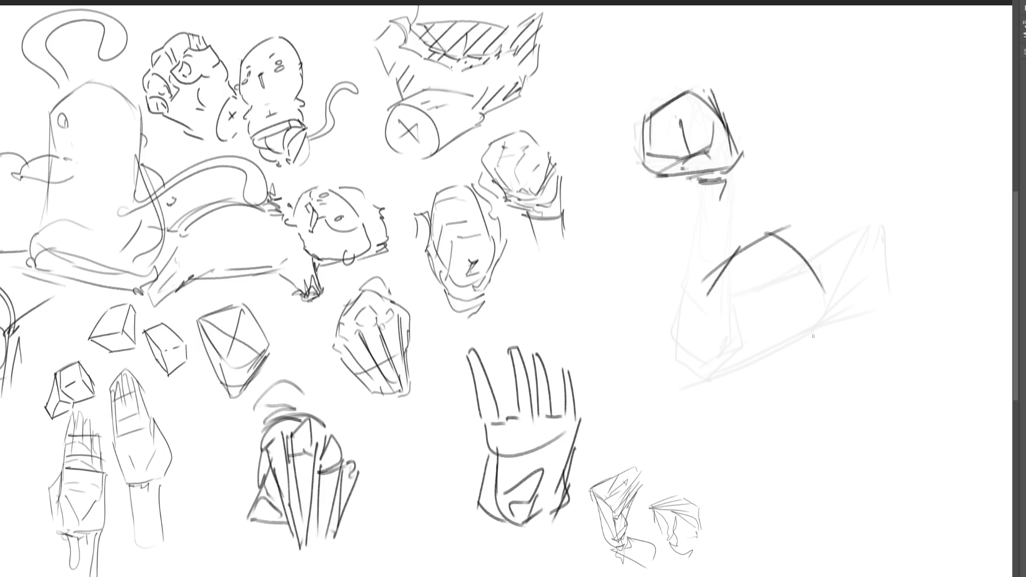
pyautogui.moveTo(739, 247); pyautogui.dragTo(701, 303)
pyautogui.moveTo(738, 381); pyautogui.dragTo(749, 382)
pyautogui.moveTo(813, 370); pyautogui.dragTo(766, 383)
pyautogui.moveTo(707, 330); pyautogui.dragTo(729, 371)
pyautogui.moveTo(766, 383); pyautogui.dragTo(813, 383)
pyautogui.moveTo(841, 337); pyautogui.dragTo(828, 377)
pyautogui.moveTo(835, 311); pyautogui.dragTo(813, 384)
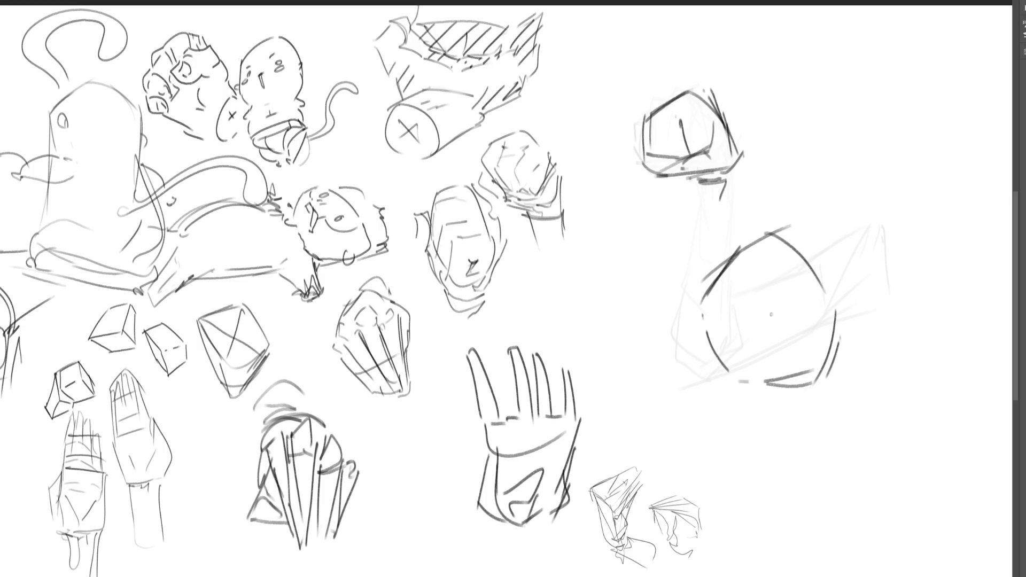
pyautogui.moveTo(752, 324)
pyautogui.mouseDown()
pyautogui.moveTo(779, 313)
pyautogui.moveTo(748, 349)
pyautogui.moveTo(818, 323)
pyautogui.mouseUp()
pyautogui.moveTo(764, 348); pyautogui.dragTo(815, 324)
pyautogui.moveTo(743, 321); pyautogui.dragTo(807, 341)
pyautogui.moveTo(773, 352); pyautogui.dragTo(780, 315)
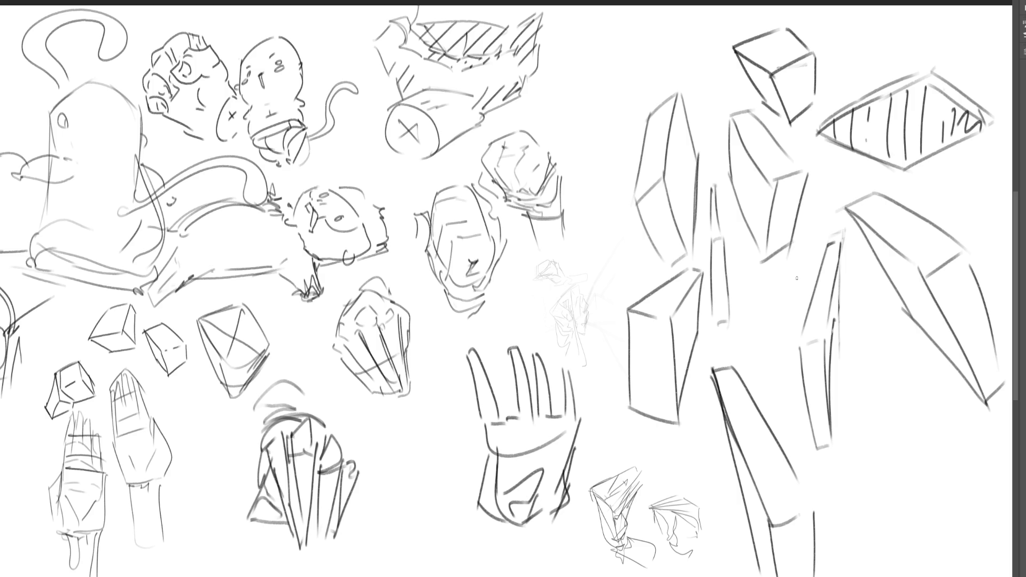
# - Sketch two stacked tall boxes at the lower right, then lasso the whole box group
pyautogui.moveTo(874, 394); pyautogui.dragTo(876, 405)
pyautogui.moveTo(876, 363)
pyautogui.mouseDown()
pyautogui.moveTo(868, 465)
pyautogui.moveTo(893, 363)
pyautogui.moveTo(906, 480)
pyautogui.moveTo(868, 489)
pyautogui.mouseUp()
pyautogui.moveTo(920, 365); pyautogui.dragTo(925, 527)
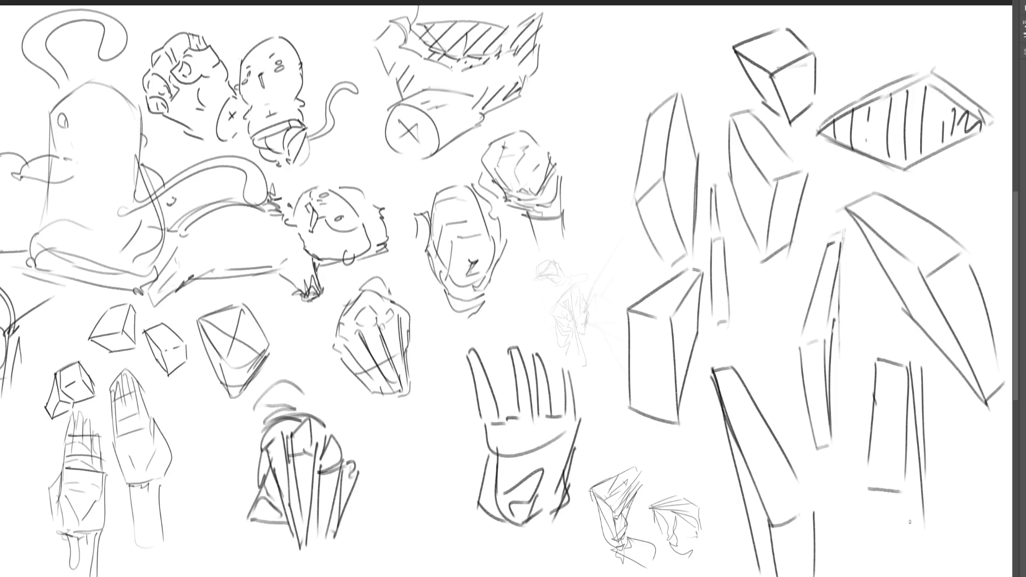
pyautogui.moveTo(903, 494); pyautogui.dragTo(920, 574)
pyautogui.moveTo(867, 491)
pyautogui.mouseDown()
pyautogui.moveTo(885, 560)
pyautogui.moveTo(920, 573)
pyautogui.mouseUp()
pyautogui.moveTo(921, 442); pyautogui.dragTo(920, 573)
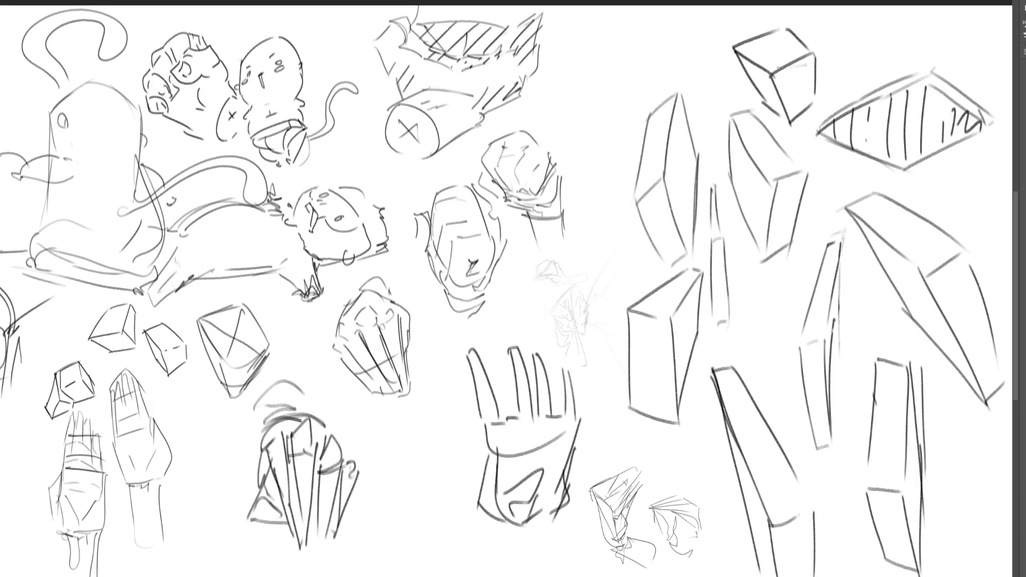
pyautogui.moveTo(586, 160)
pyautogui.mouseDown()
pyautogui.moveTo(609, 270)
pyautogui.moveTo(610, 430)
pyautogui.moveTo(724, 534)
pyautogui.moveTo(732, 576)
pyautogui.mouseUp()
pyautogui.moveTo(1013, 77)
pyautogui.mouseDown()
pyautogui.moveTo(775, 8)
pyautogui.moveTo(606, 132)
pyautogui.mouseUp()
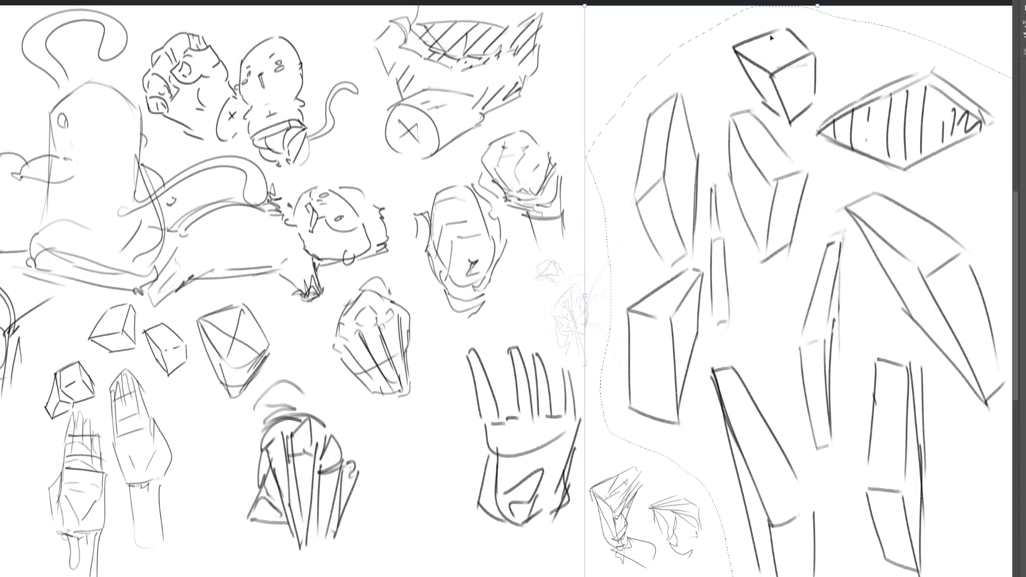
# - Scale the box sketches down, move them into the top-right corner, confirm and deselect
pyautogui.hotkey('ctrl', 't')
pyautogui.moveTo(854, 28); pyautogui.dragTo(854, 363)
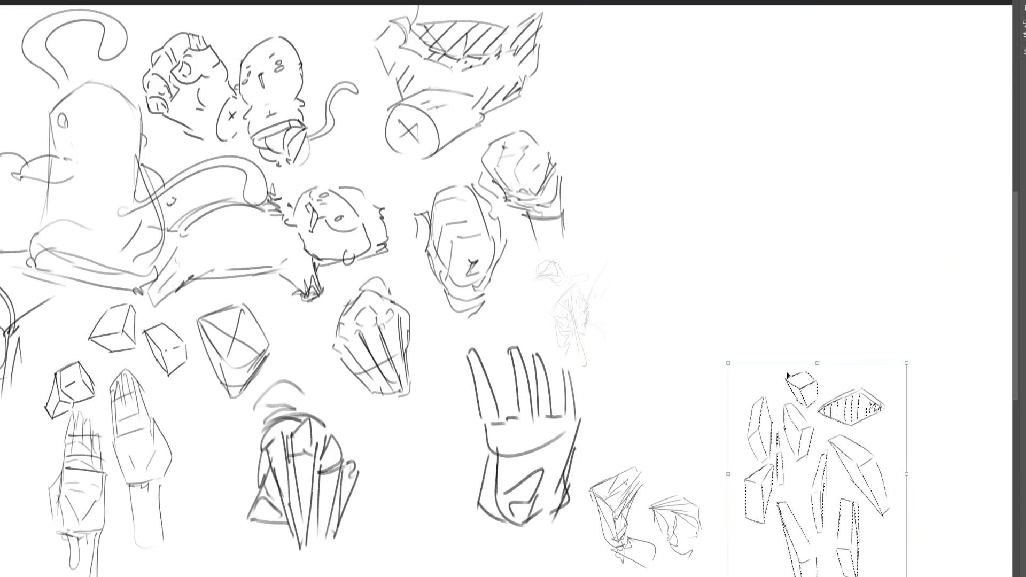
pyautogui.moveTo(801, 387)
pyautogui.mouseDown()
pyautogui.moveTo(641, 269)
pyautogui.moveTo(916, 30)
pyautogui.mouseUp()
pyautogui.press('Return')
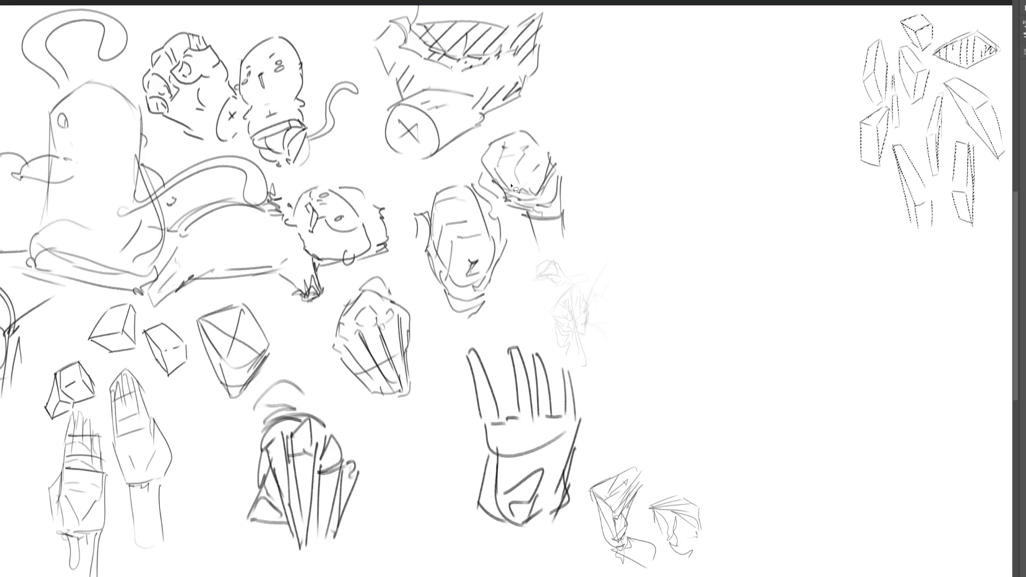
pyautogui.hotkey('ctrl', 'd')
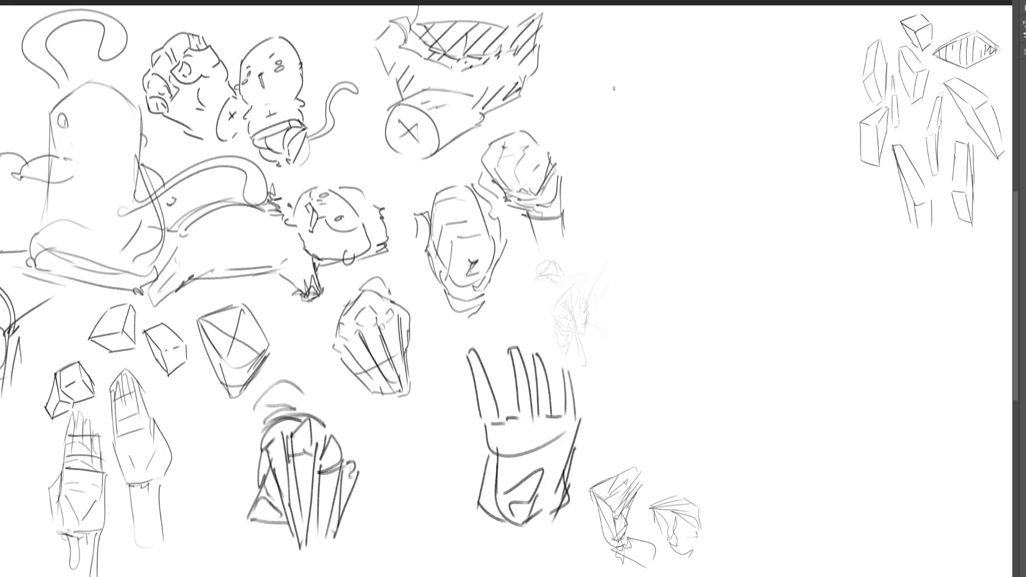
# - Draw a large open cube in the cleared upper space
pyautogui.moveTo(621, 105)
pyautogui.mouseDown()
pyautogui.moveTo(666, 187)
pyautogui.moveTo(698, 151)
pyautogui.moveTo(719, 160)
pyautogui.mouseUp()
pyautogui.moveTo(716, 160); pyautogui.dragTo(743, 235)
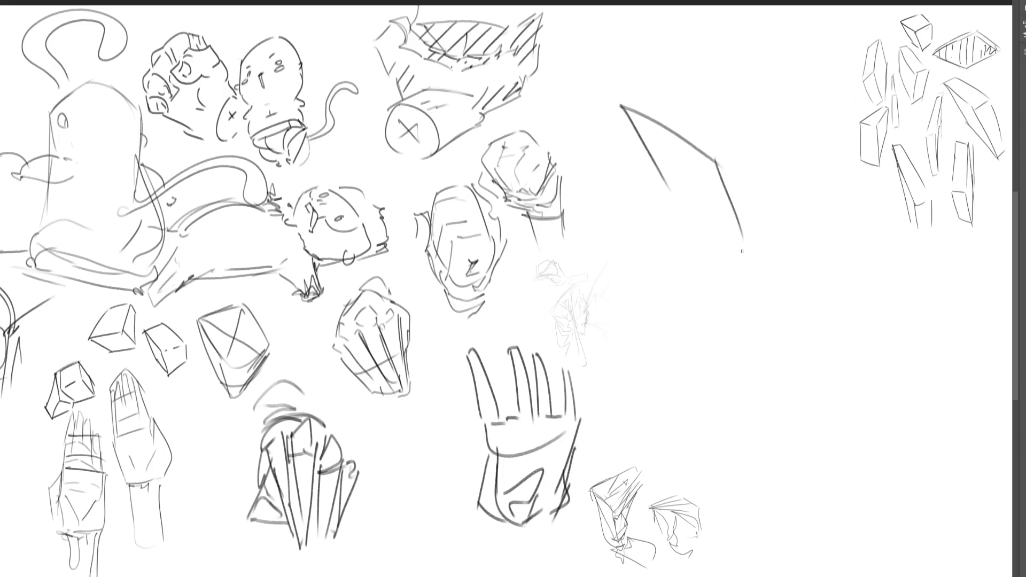
pyautogui.moveTo(663, 185)
pyautogui.mouseDown()
pyautogui.moveTo(733, 225)
pyautogui.moveTo(806, 170)
pyautogui.mouseUp()
pyautogui.moveTo(719, 161)
pyautogui.mouseDown()
pyautogui.moveTo(786, 111)
pyautogui.moveTo(803, 163)
pyautogui.mouseUp()
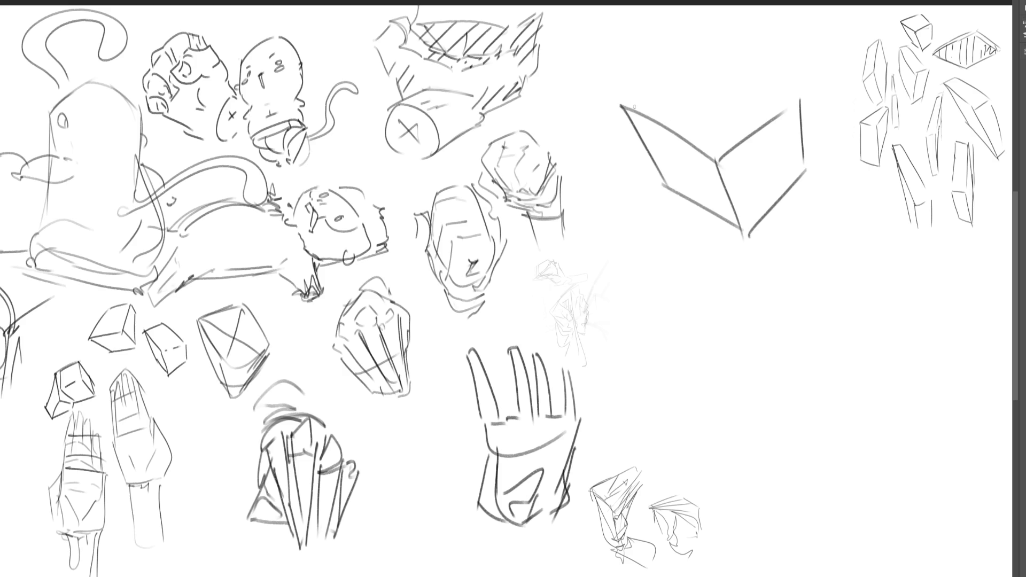
pyautogui.moveTo(630, 104)
pyautogui.mouseDown()
pyautogui.moveTo(709, 65)
pyautogui.moveTo(790, 88)
pyautogui.mouseUp()
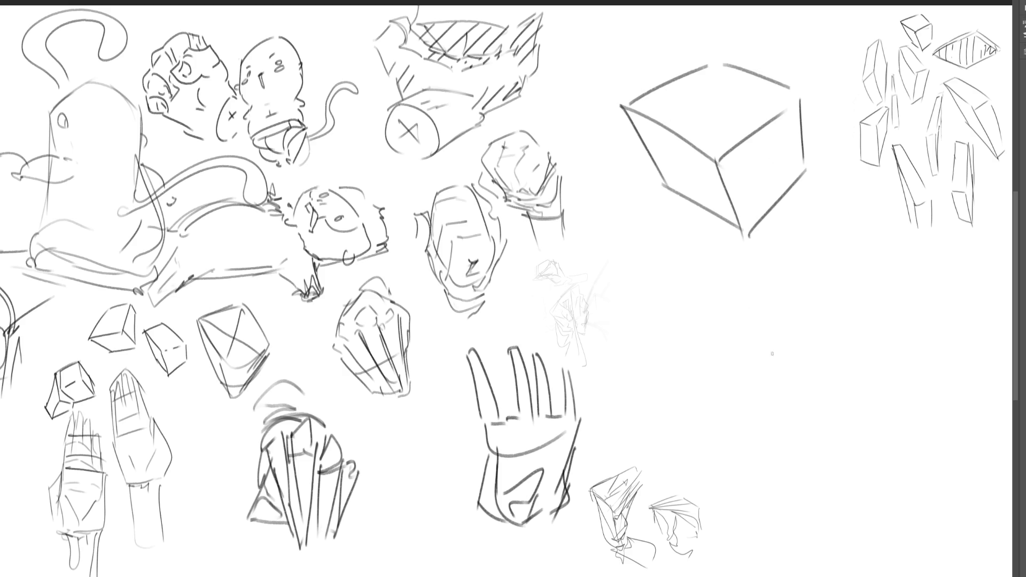
# - Sketch a small cylinder with a check mark and a hand with fingers rising above it
pyautogui.moveTo(771, 427)
pyautogui.mouseDown()
pyautogui.moveTo(795, 454)
pyautogui.moveTo(801, 422)
pyautogui.moveTo(801, 454)
pyautogui.mouseUp()
pyautogui.moveTo(770, 386)
pyautogui.mouseDown()
pyautogui.moveTo(765, 434)
pyautogui.moveTo(799, 368)
pyautogui.moveTo(826, 402)
pyautogui.mouseUp()
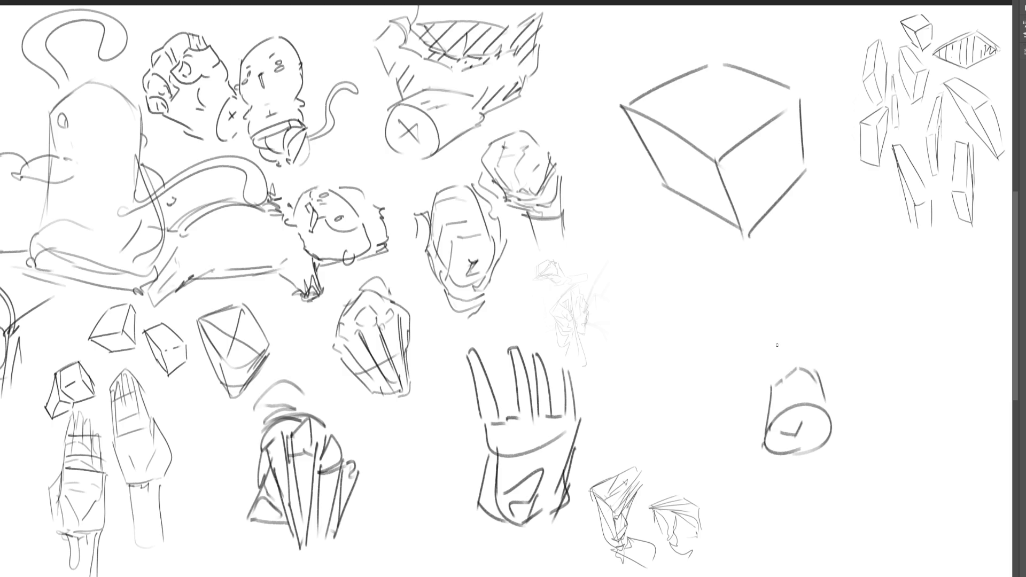
pyautogui.moveTo(765, 346)
pyautogui.mouseDown()
pyautogui.moveTo(763, 394)
pyautogui.moveTo(737, 364)
pyautogui.moveTo(760, 328)
pyautogui.moveTo(743, 366)
pyautogui.mouseUp()
pyautogui.moveTo(769, 326)
pyautogui.mouseDown()
pyautogui.moveTo(799, 309)
pyautogui.moveTo(817, 330)
pyautogui.mouseUp()
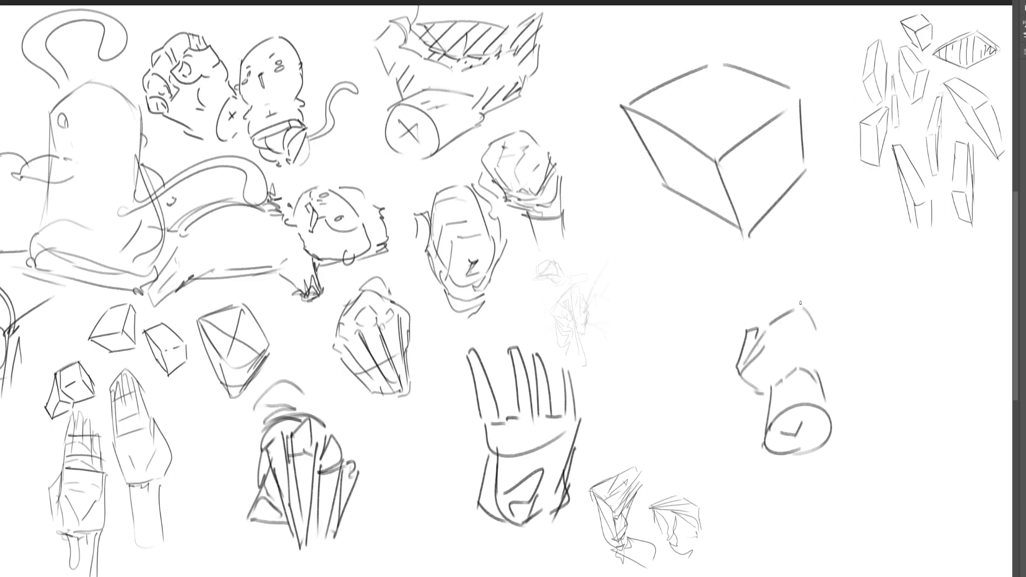
pyautogui.moveTo(798, 269); pyautogui.dragTo(811, 304)
pyautogui.moveTo(788, 267)
pyautogui.mouseDown()
pyautogui.moveTo(785, 299)
pyautogui.moveTo(796, 285)
pyautogui.moveTo(764, 326)
pyautogui.moveTo(817, 352)
pyautogui.moveTo(817, 368)
pyautogui.moveTo(779, 350)
pyautogui.moveTo(777, 334)
pyautogui.mouseUp()
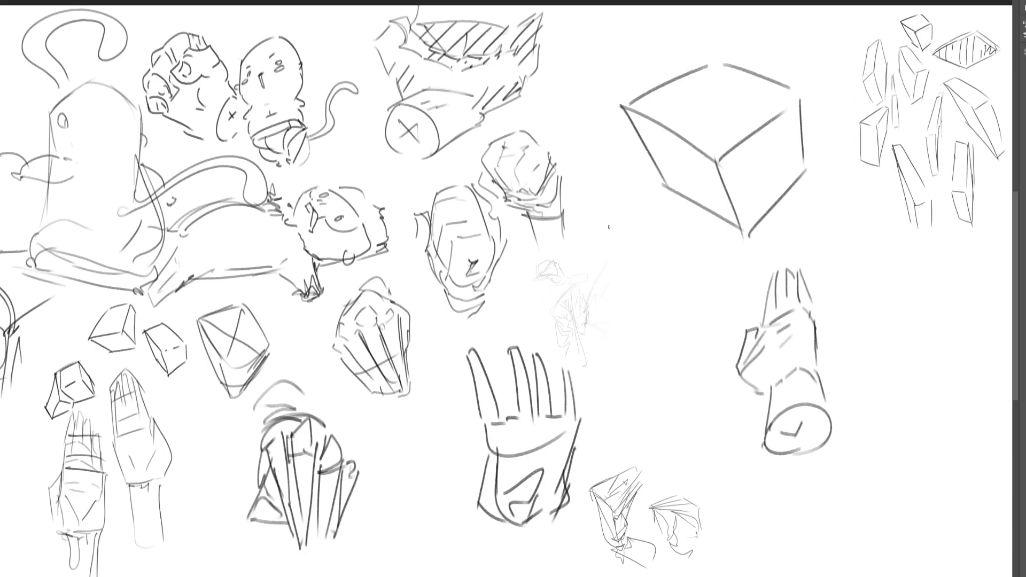
# - Outline a tall oval face below the cube with an open mouth and marks above it
pyautogui.moveTo(612, 236)
pyautogui.mouseDown()
pyautogui.moveTo(613, 291)
pyautogui.moveTo(648, 215)
pyautogui.moveTo(695, 321)
pyautogui.mouseUp()
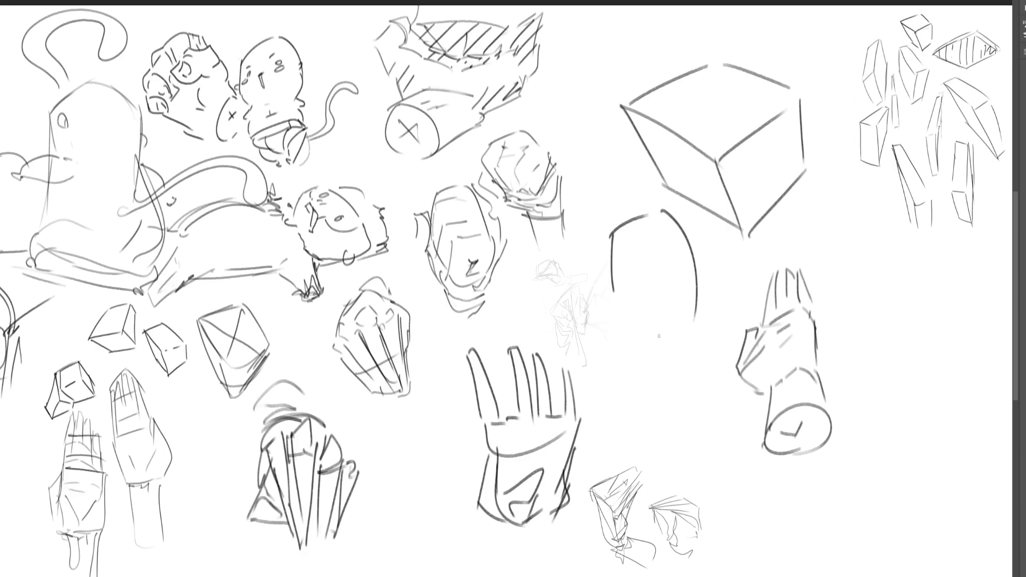
pyautogui.moveTo(611, 318); pyautogui.dragTo(649, 351)
pyautogui.moveTo(637, 298)
pyautogui.mouseDown()
pyautogui.moveTo(675, 282)
pyautogui.moveTo(658, 344)
pyautogui.mouseUp()
pyautogui.moveTo(676, 283); pyautogui.dragTo(681, 362)
pyautogui.moveTo(636, 267); pyautogui.dragTo(670, 277)
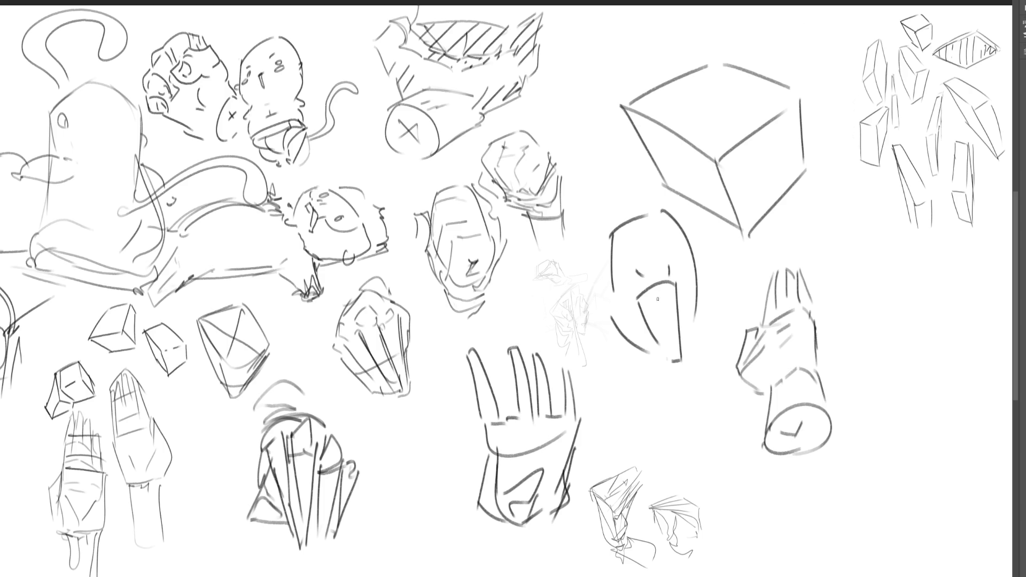
pyautogui.moveTo(639, 303)
pyautogui.mouseDown()
pyautogui.moveTo(682, 285)
pyautogui.moveTo(669, 295)
pyautogui.moveTo(679, 355)
pyautogui.mouseUp()
pyautogui.hotkey('ctrl', 'z')
# - Hatch the inside of the mouth, then add an eye, a left ear and a refined chin
pyautogui.moveTo(651, 299); pyautogui.dragTo(648, 309)
pyautogui.moveTo(658, 296)
pyautogui.mouseDown()
pyautogui.moveTo(651, 328)
pyautogui.moveTo(657, 321)
pyautogui.mouseUp()
pyautogui.moveTo(673, 294); pyautogui.dragTo(663, 318)
pyautogui.moveTo(676, 292)
pyautogui.mouseDown()
pyautogui.moveTo(675, 318)
pyautogui.moveTo(639, 311)
pyautogui.moveTo(682, 356)
pyautogui.mouseUp()
pyautogui.moveTo(641, 279)
pyautogui.mouseDown()
pyautogui.moveTo(639, 288)
pyautogui.moveTo(711, 273)
pyautogui.moveTo(701, 284)
pyautogui.mouseUp()
pyautogui.hotkey('ctrl', 'z')
pyautogui.moveTo(603, 289)
pyautogui.mouseDown()
pyautogui.moveTo(653, 371)
pyautogui.moveTo(678, 382)
pyautogui.mouseUp()
pyautogui.moveTo(698, 317)
pyautogui.mouseDown()
pyautogui.moveTo(679, 378)
pyautogui.moveTo(672, 358)
pyautogui.mouseUp()
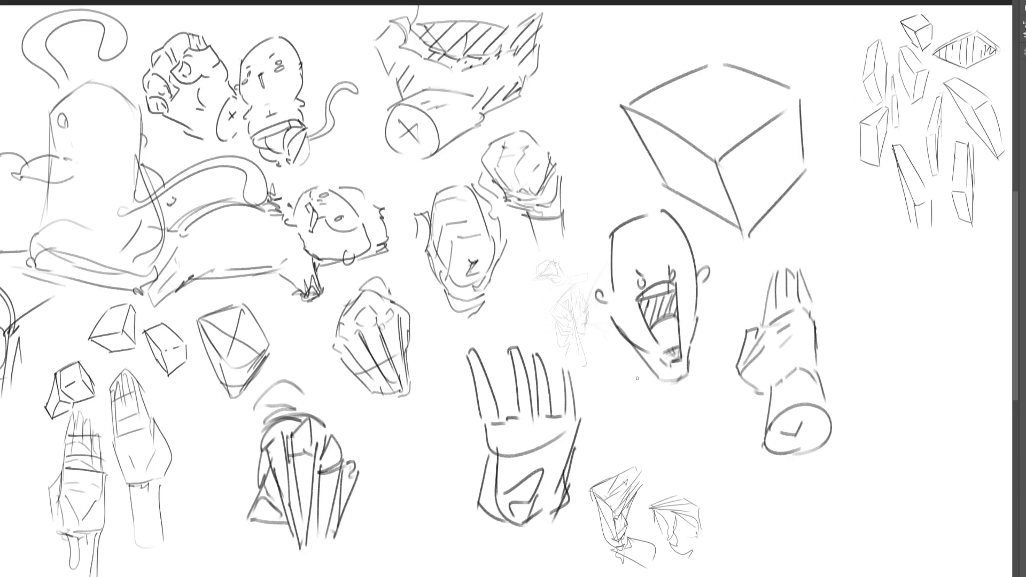
# - Outline a tall tapered block right of the glove with hooked lines in its lower end
pyautogui.moveTo(858, 329)
pyautogui.mouseDown()
pyautogui.moveTo(854, 395)
pyautogui.moveTo(907, 315)
pyautogui.moveTo(921, 402)
pyautogui.moveTo(877, 466)
pyautogui.mouseUp()
pyautogui.moveTo(921, 399); pyautogui.dragTo(908, 469)
pyautogui.moveTo(889, 491); pyautogui.dragTo(902, 487)
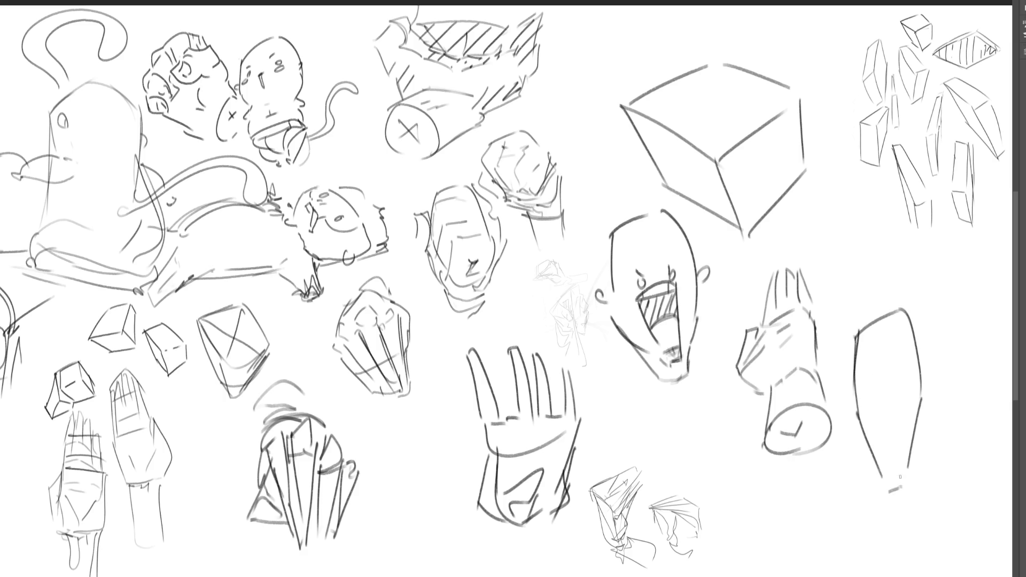
pyautogui.moveTo(909, 319)
pyautogui.mouseDown()
pyautogui.moveTo(931, 398)
pyautogui.moveTo(921, 418)
pyautogui.moveTo(923, 402)
pyautogui.moveTo(907, 402)
pyautogui.moveTo(903, 487)
pyautogui.mouseUp()
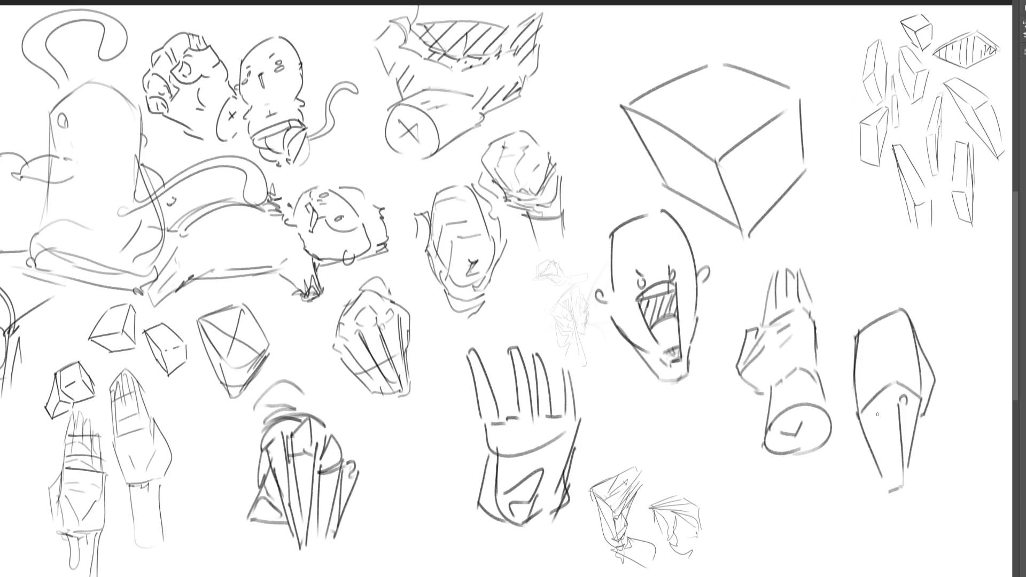
pyautogui.moveTo(867, 420)
pyautogui.mouseDown()
pyautogui.moveTo(885, 477)
pyautogui.moveTo(882, 410)
pyautogui.moveTo(890, 465)
pyautogui.mouseUp()
pyautogui.moveTo(865, 329); pyautogui.dragTo(860, 380)
pyautogui.moveTo(868, 332)
pyautogui.mouseDown()
pyautogui.moveTo(904, 311)
pyautogui.moveTo(890, 295)
pyautogui.moveTo(915, 320)
pyautogui.mouseUp()
# - Redraw the block's top edge, discarding the pointed cap and cylinder extension
pyautogui.moveTo(893, 286)
pyautogui.mouseDown()
pyautogui.moveTo(897, 296)
pyautogui.moveTo(926, 270)
pyautogui.moveTo(918, 321)
pyautogui.mouseUp()
pyautogui.hotkey('ctrl', 'z')
pyautogui.hotkey('ctrl', 'z')
pyautogui.hotkey('ctrl', 'z')
pyautogui.moveTo(855, 334)
pyautogui.mouseDown()
pyautogui.moveTo(887, 300)
pyautogui.moveTo(918, 314)
pyautogui.mouseUp()
pyautogui.moveTo(877, 307); pyautogui.dragTo(909, 287)
pyautogui.moveTo(862, 324)
pyautogui.mouseDown()
pyautogui.moveTo(944, 249)
pyautogui.moveTo(915, 323)
pyautogui.mouseUp()
pyautogui.hotkey('ctrl', 'z')
pyautogui.hotkey('ctrl', 'z')
pyautogui.hotkey('ctrl', 'z')
# - Hand-letter a bold "BRB" with the brush just below the large cube's right corner
pyautogui.moveTo(802, 202); pyautogui.dragTo(794, 256)
pyautogui.moveTo(837, 218)
pyautogui.mouseDown()
pyautogui.moveTo(839, 260)
pyautogui.moveTo(864, 256)
pyautogui.mouseUp()
pyautogui.moveTo(881, 229)
pyautogui.mouseDown()
pyautogui.moveTo(883, 267)
pyautogui.moveTo(862, 291)
pyautogui.mouseUp()
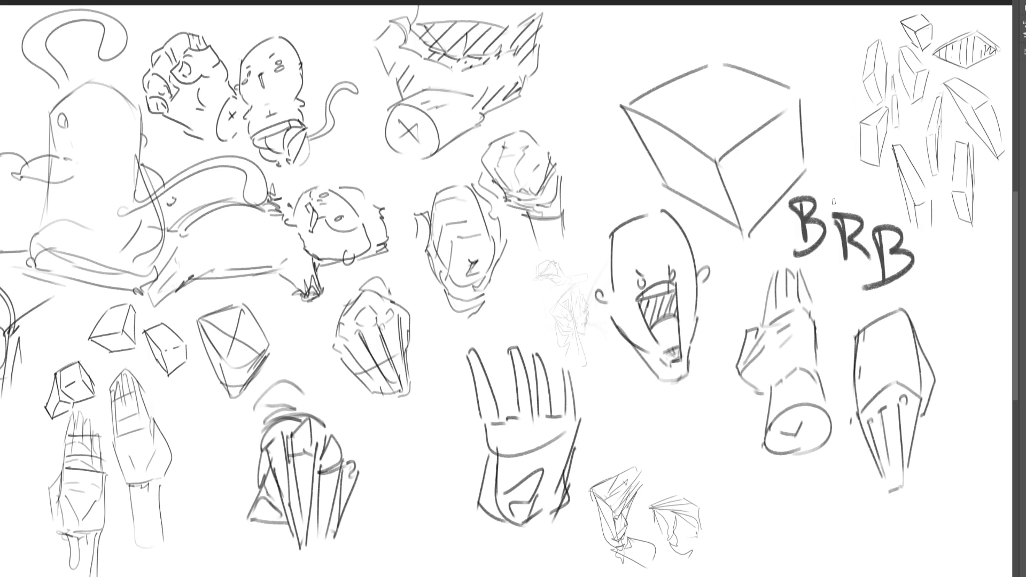
# - Undo the BRB lettering and delete all practice sketches, leaving a blank white canvas
pyautogui.hotkey('ctrl', 'z')
pyautogui.hotkey('ctrl', 'z')
pyautogui.hotkey('ctrl', 'z')
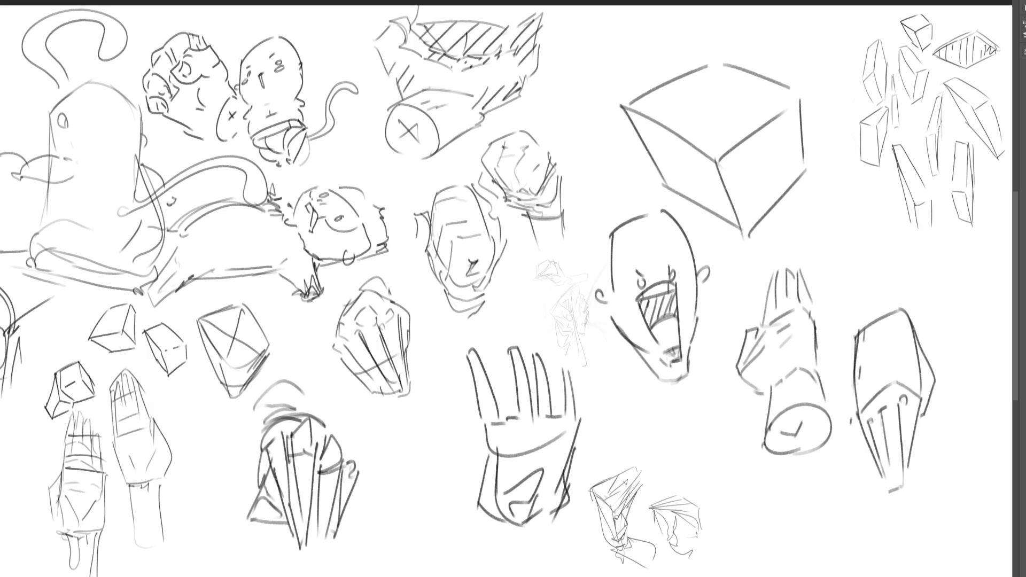
pyautogui.press('Delete')
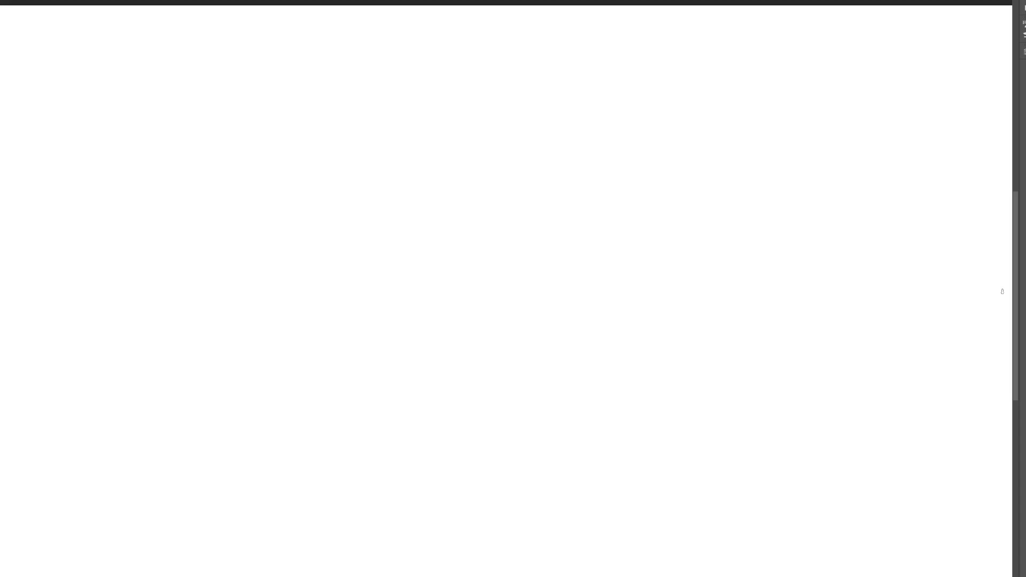
# - Draw the wrist block and outline the back of the hand down to the knuckle line
pyautogui.moveTo(452, 110)
pyautogui.mouseDown()
pyautogui.moveTo(455, 146)
pyautogui.moveTo(509, 82)
pyautogui.moveTo(531, 123)
pyautogui.moveTo(471, 148)
pyautogui.mouseUp()
pyautogui.moveTo(523, 90)
pyautogui.mouseDown()
pyautogui.moveTo(534, 131)
pyautogui.moveTo(527, 167)
pyautogui.mouseUp()
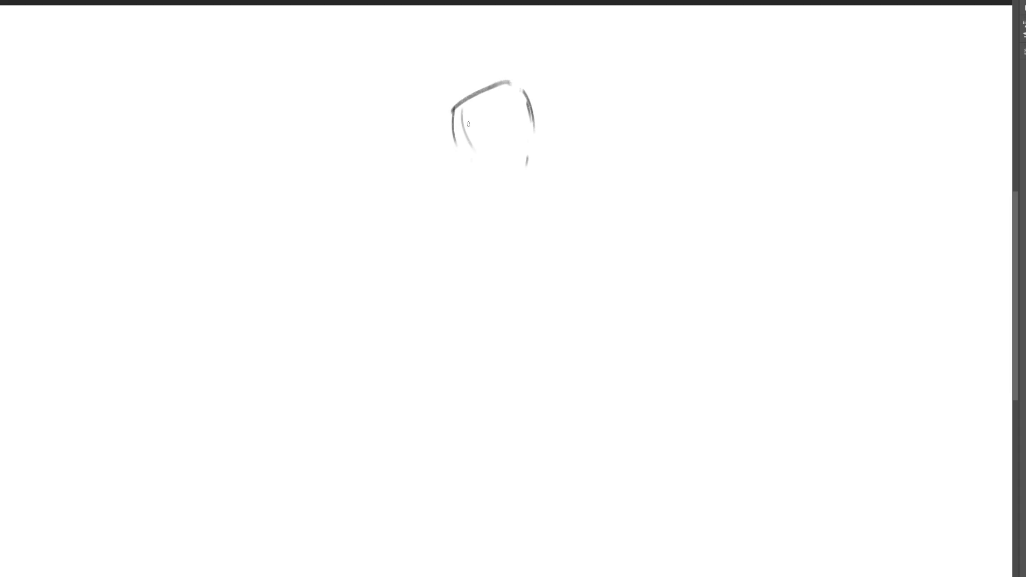
pyautogui.moveTo(464, 109)
pyautogui.mouseDown()
pyautogui.moveTo(481, 170)
pyautogui.moveTo(521, 140)
pyautogui.mouseUp()
pyautogui.moveTo(540, 123); pyautogui.dragTo(523, 249)
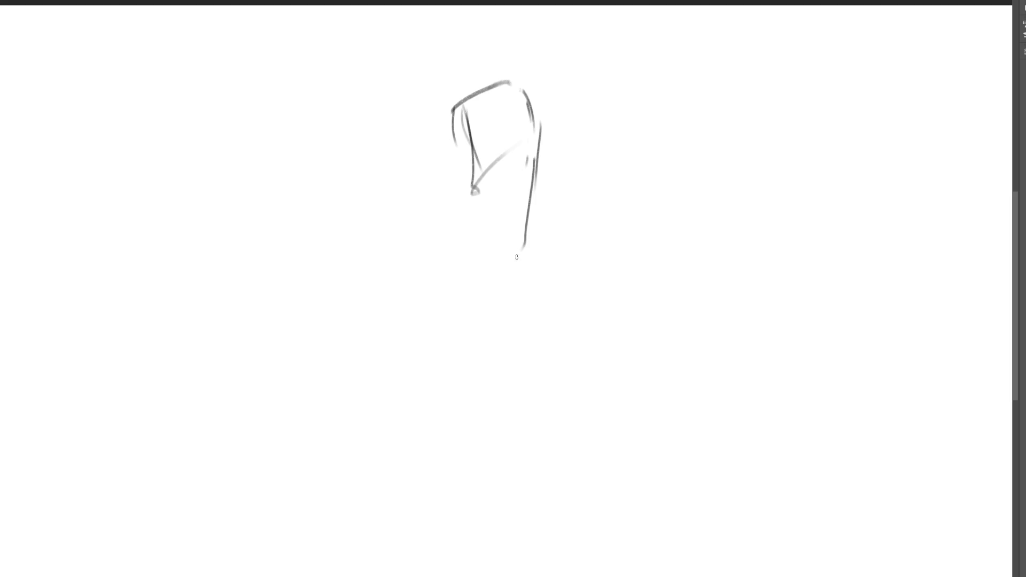
pyautogui.moveTo(473, 190); pyautogui.dragTo(500, 319)
pyautogui.moveTo(539, 181); pyautogui.dragTo(519, 344)
pyautogui.moveTo(474, 194); pyautogui.dragTo(488, 332)
pyautogui.moveTo(481, 352); pyautogui.dragTo(543, 322)
pyautogui.moveTo(547, 235); pyautogui.dragTo(543, 328)
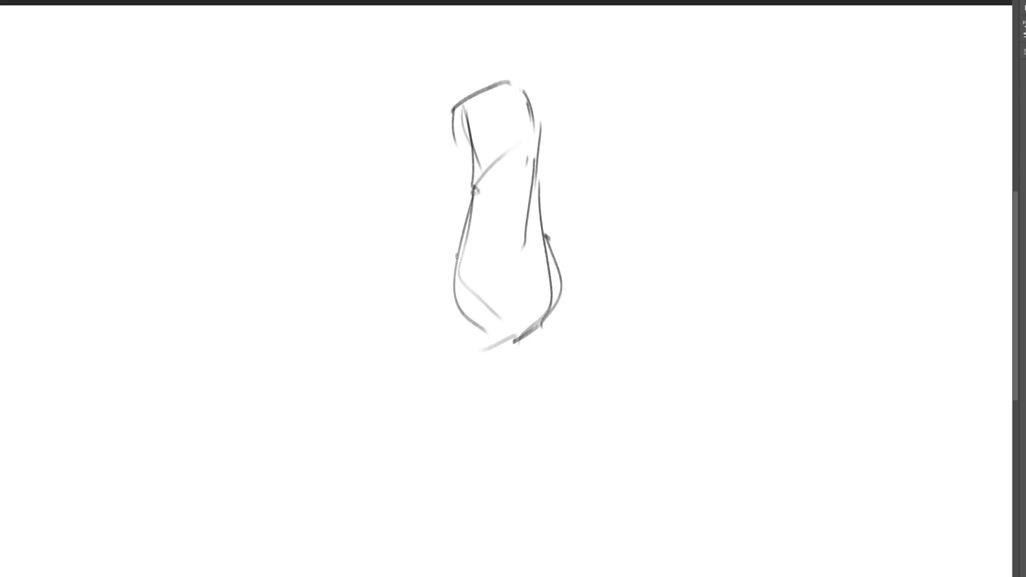
# - Draw the long fingers below the knuckles, finishing the right fingertips
pyautogui.moveTo(457, 256)
pyautogui.mouseDown()
pyautogui.moveTo(455, 327)
pyautogui.moveTo(507, 430)
pyautogui.mouseUp()
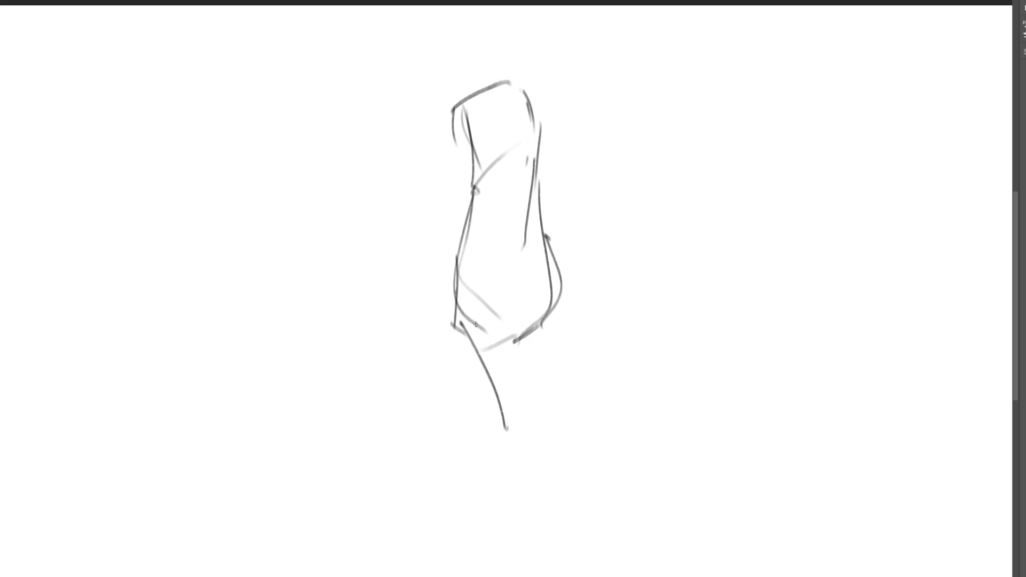
pyautogui.moveTo(471, 321)
pyautogui.mouseDown()
pyautogui.moveTo(529, 427)
pyautogui.moveTo(531, 457)
pyautogui.moveTo(562, 445)
pyautogui.moveTo(567, 461)
pyautogui.mouseUp()
pyautogui.moveTo(501, 321)
pyautogui.mouseDown()
pyautogui.moveTo(525, 297)
pyautogui.moveTo(570, 427)
pyautogui.mouseUp()
pyautogui.moveTo(536, 291); pyautogui.dragTo(583, 378)
pyautogui.moveTo(551, 242); pyautogui.dragTo(589, 384)
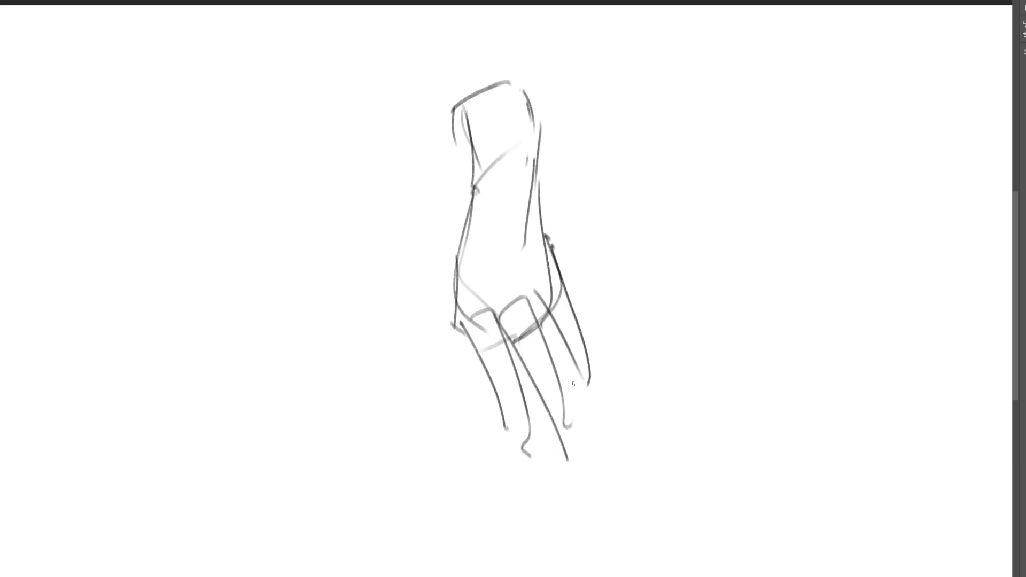
pyautogui.moveTo(498, 394); pyautogui.dragTo(519, 484)
pyautogui.moveTo(518, 423); pyautogui.dragTo(526, 486)
pyautogui.moveTo(485, 329); pyautogui.dragTo(558, 480)
pyautogui.moveTo(570, 473); pyautogui.dragTo(573, 491)
pyautogui.moveTo(564, 405); pyautogui.dragTo(580, 475)
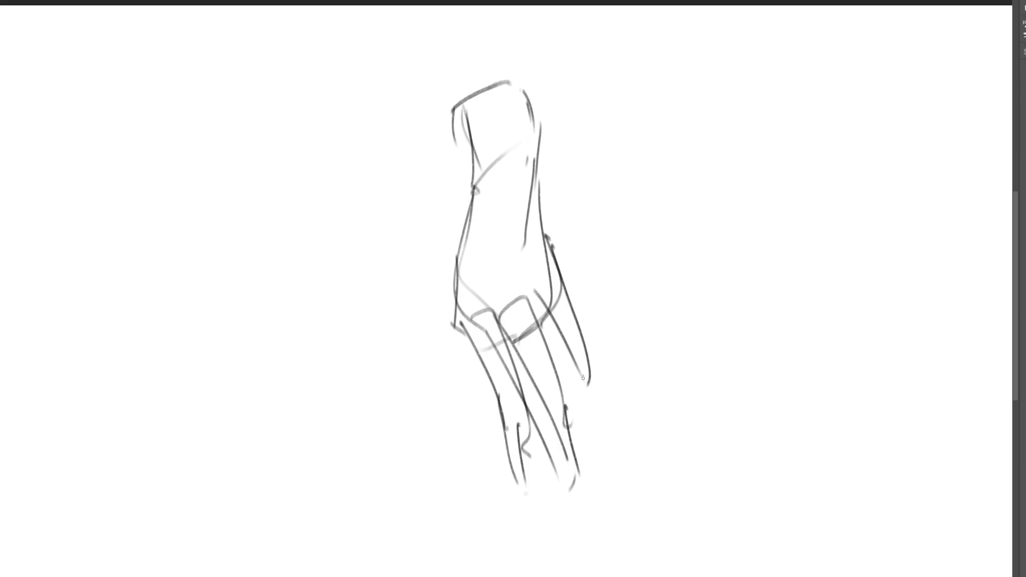
pyautogui.moveTo(576, 369); pyautogui.dragTo(608, 444)
# - Add the thumb and a line beside the wrist on the hand's left side
pyautogui.moveTo(459, 252); pyautogui.dragTo(456, 298)
pyautogui.moveTo(456, 350)
pyautogui.mouseDown()
pyautogui.moveTo(470, 386)
pyautogui.moveTo(481, 384)
pyautogui.mouseUp()
pyautogui.moveTo(470, 342); pyautogui.dragTo(480, 361)
pyautogui.moveTo(461, 324); pyautogui.dragTo(456, 348)
pyautogui.moveTo(463, 192); pyautogui.dragTo(453, 323)
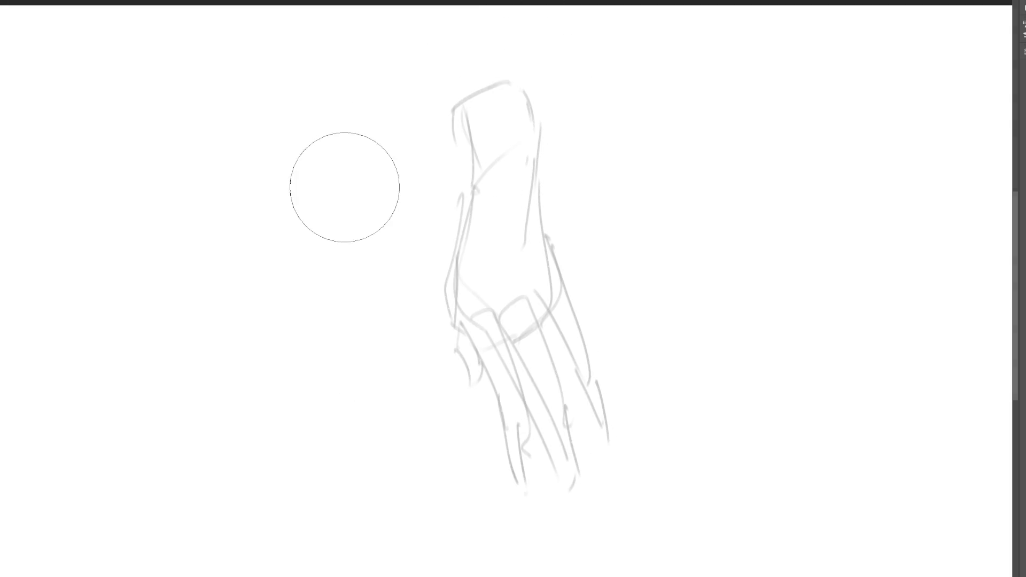
# - With a fine brush, draw a rounded hand block with a knuckle loop right of the first hand
pyautogui.press('b')
pyautogui.moveTo(649, 140)
pyautogui.mouseDown()
pyautogui.moveTo(702, 152)
pyautogui.moveTo(635, 221)
pyautogui.moveTo(694, 138)
pyautogui.moveTo(716, 251)
pyautogui.moveTo(633, 222)
pyautogui.moveTo(630, 264)
pyautogui.mouseUp()
pyautogui.moveTo(629, 286); pyautogui.dragTo(709, 297)
pyautogui.moveTo(724, 249); pyautogui.dragTo(722, 289)
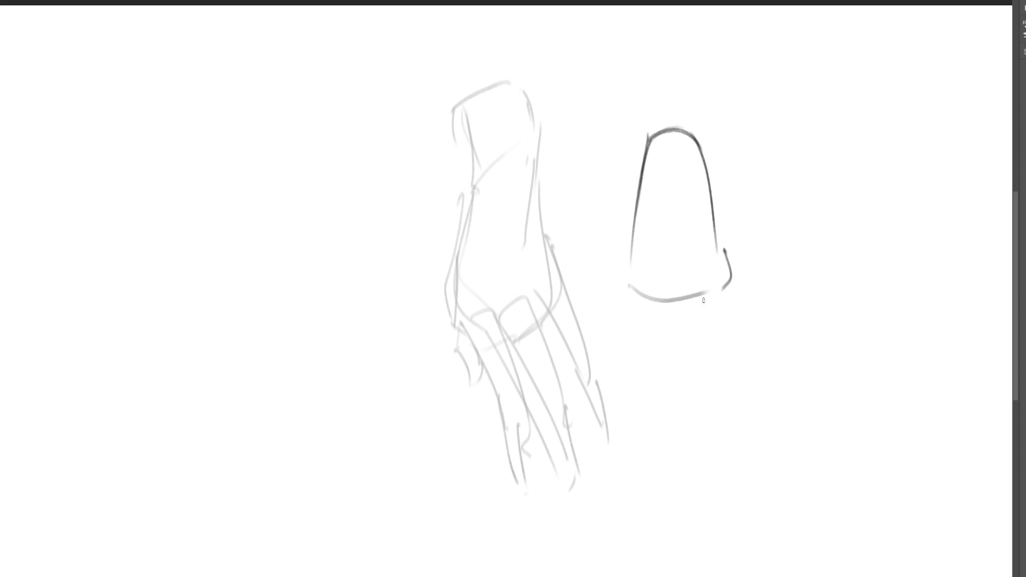
pyautogui.moveTo(633, 246)
pyautogui.mouseDown()
pyautogui.moveTo(641, 298)
pyautogui.moveTo(653, 273)
pyautogui.moveTo(705, 284)
pyautogui.mouseUp()
pyautogui.moveTo(621, 285); pyautogui.dragTo(675, 376)
pyautogui.moveTo(643, 303)
pyautogui.mouseDown()
pyautogui.moveTo(662, 313)
pyautogui.moveTo(689, 385)
pyautogui.mouseUp()
# - Draw the fingers hanging below the hand block down to their tips
pyautogui.moveTo(681, 289); pyautogui.dragTo(700, 400)
pyautogui.moveTo(706, 286); pyautogui.dragTo(707, 399)
pyautogui.moveTo(730, 268); pyautogui.dragTo(734, 365)
pyautogui.moveTo(710, 297); pyautogui.dragTo(734, 402)
pyautogui.moveTo(648, 305); pyautogui.dragTo(667, 366)
pyautogui.moveTo(667, 374); pyautogui.dragTo(702, 431)
pyautogui.moveTo(704, 379); pyautogui.dragTo(712, 418)
pyautogui.moveTo(666, 383); pyautogui.dragTo(687, 401)
pyautogui.moveTo(725, 397); pyautogui.dragTo(723, 409)
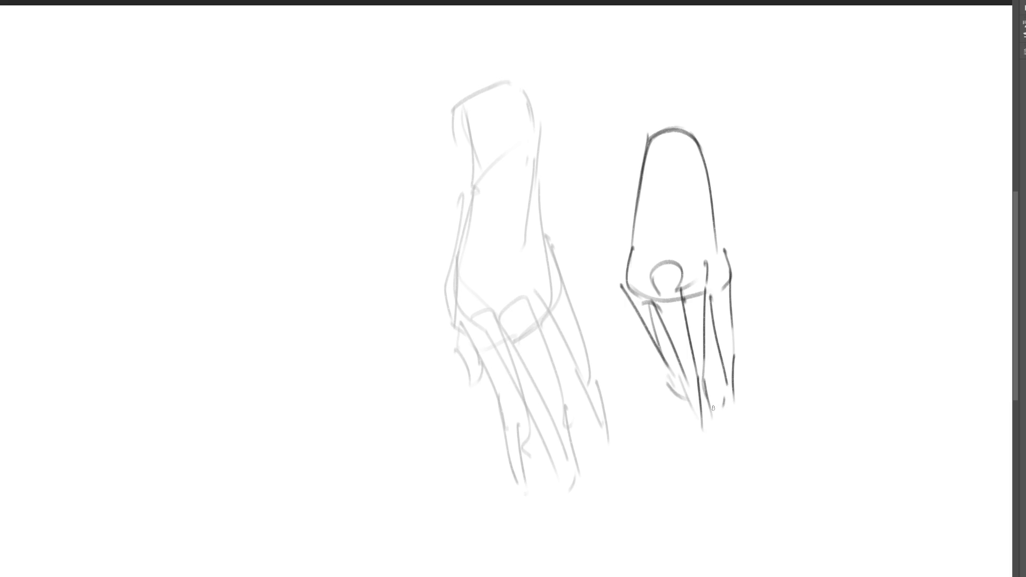
# - Reinforce the hand's left edge with a thumb hook and hatch the top and right bulge
pyautogui.moveTo(643, 164); pyautogui.dragTo(621, 317)
pyautogui.moveTo(646, 133); pyautogui.dragTo(716, 182)
pyautogui.moveTo(710, 147); pyautogui.dragTo(742, 274)
pyautogui.moveTo(726, 235); pyautogui.dragTo(746, 267)
pyautogui.moveTo(619, 211); pyautogui.dragTo(615, 318)
pyautogui.moveTo(687, 425); pyautogui.dragTo(714, 425)
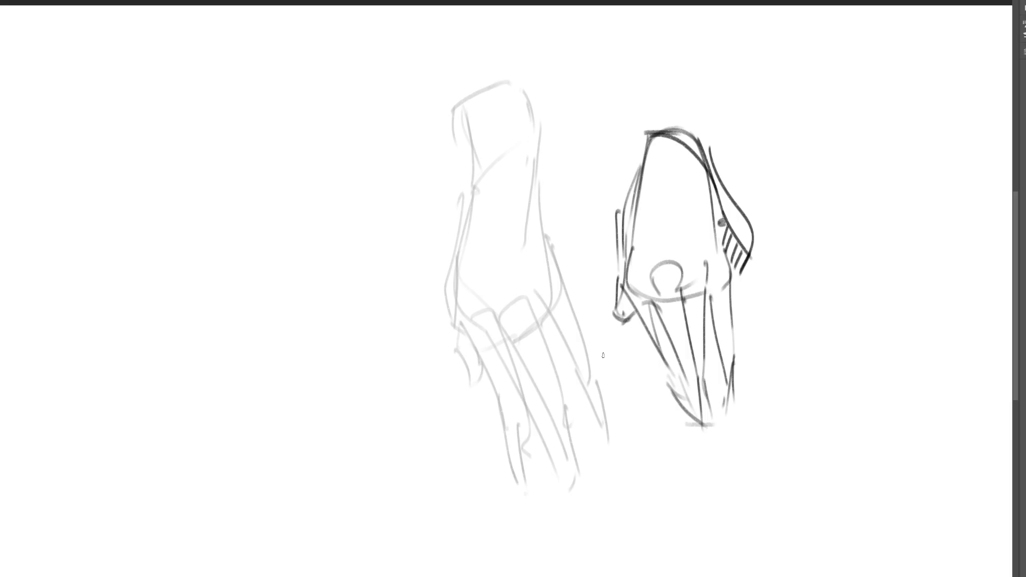
# - Draw a banded wrist shape at the top right with forearm lines below it
pyautogui.moveTo(776, 136)
pyautogui.mouseDown()
pyautogui.moveTo(796, 82)
pyautogui.moveTo(840, 172)
pyautogui.mouseUp()
pyautogui.moveTo(780, 93)
pyautogui.mouseDown()
pyautogui.moveTo(798, 160)
pyautogui.moveTo(844, 189)
pyautogui.mouseUp()
pyautogui.moveTo(845, 167); pyautogui.dragTo(843, 204)
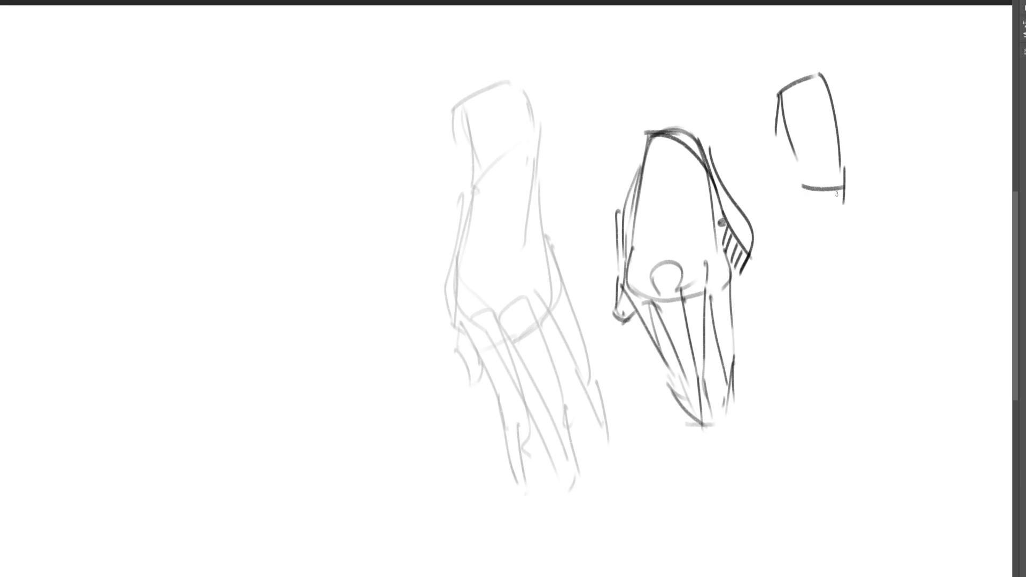
pyautogui.moveTo(781, 94); pyautogui.dragTo(773, 197)
pyautogui.moveTo(773, 154)
pyautogui.mouseDown()
pyautogui.moveTo(784, 202)
pyautogui.moveTo(804, 224)
pyautogui.moveTo(792, 172)
pyautogui.mouseUp()
pyautogui.moveTo(842, 126); pyautogui.dragTo(844, 203)
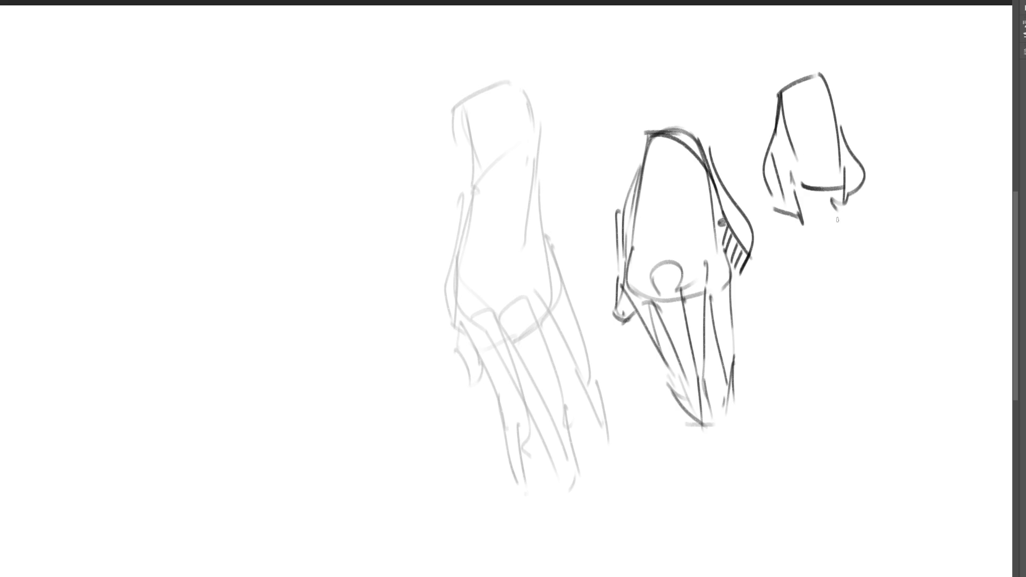
pyautogui.moveTo(777, 219)
pyautogui.mouseDown()
pyautogui.moveTo(855, 212)
pyautogui.moveTo(824, 236)
pyautogui.moveTo(808, 231)
pyautogui.mouseUp()
pyautogui.moveTo(805, 227); pyautogui.dragTo(847, 216)
pyautogui.moveTo(776, 218)
pyautogui.mouseDown()
pyautogui.moveTo(854, 209)
pyautogui.moveTo(767, 310)
pyautogui.mouseUp()
pyautogui.moveTo(831, 235); pyautogui.dragTo(816, 330)
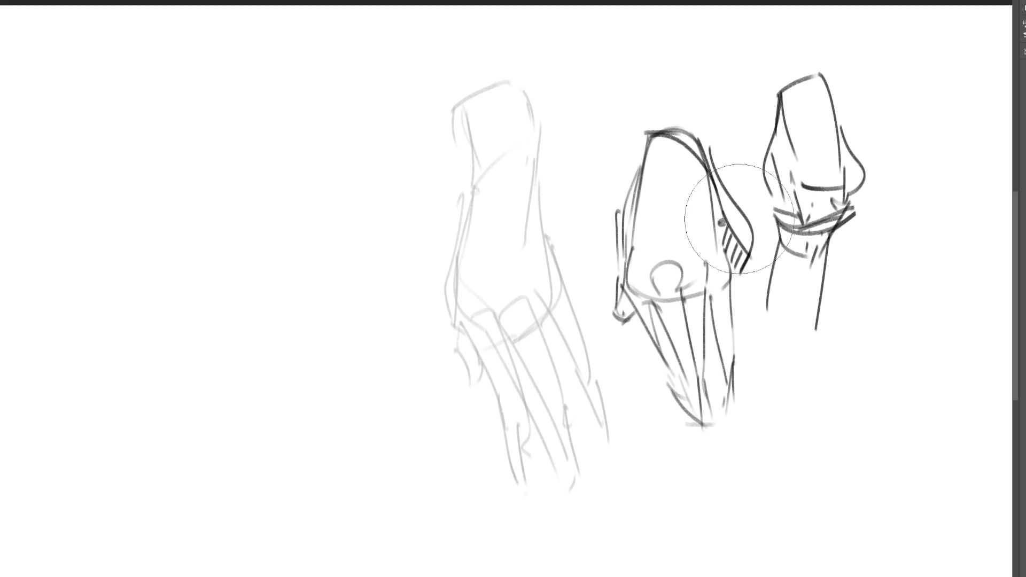
# - Lighten the three hand sketches to faint grey with a large soft eraser
pyautogui.press('e')
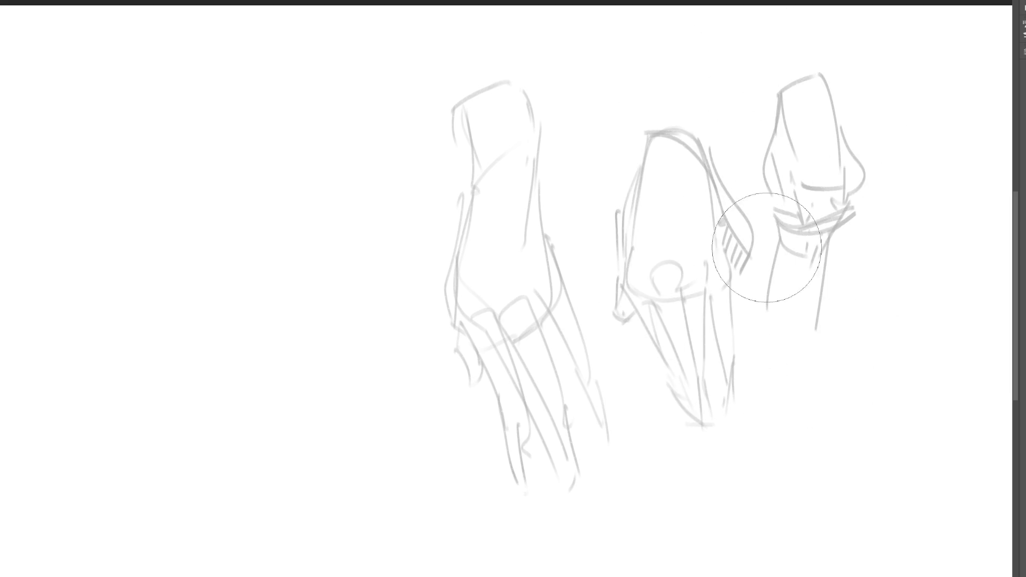
pyautogui.moveTo(412, 251); pyautogui.dragTo(540, 460)
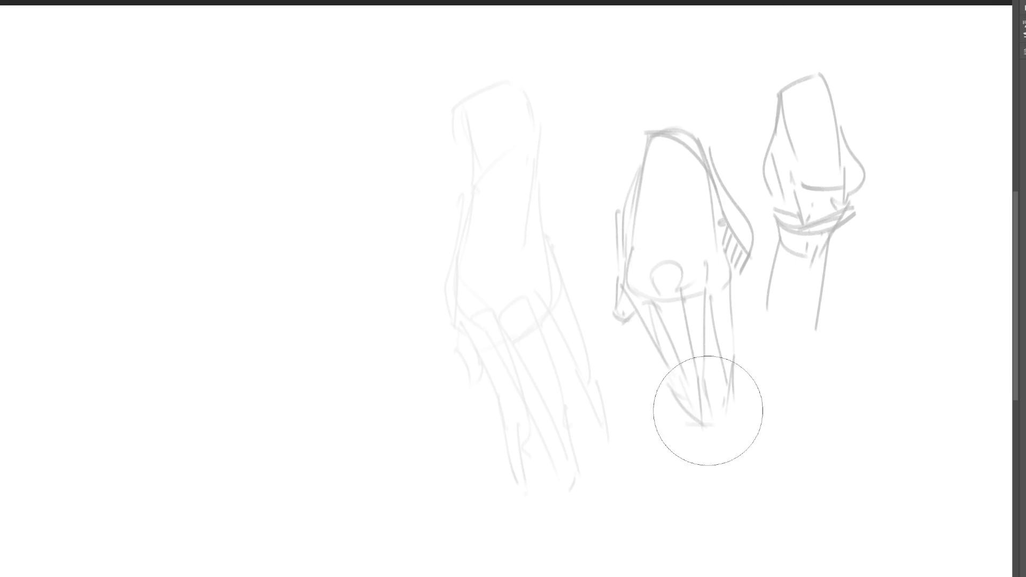
pyautogui.moveTo(859, 284); pyautogui.dragTo(864, 62)
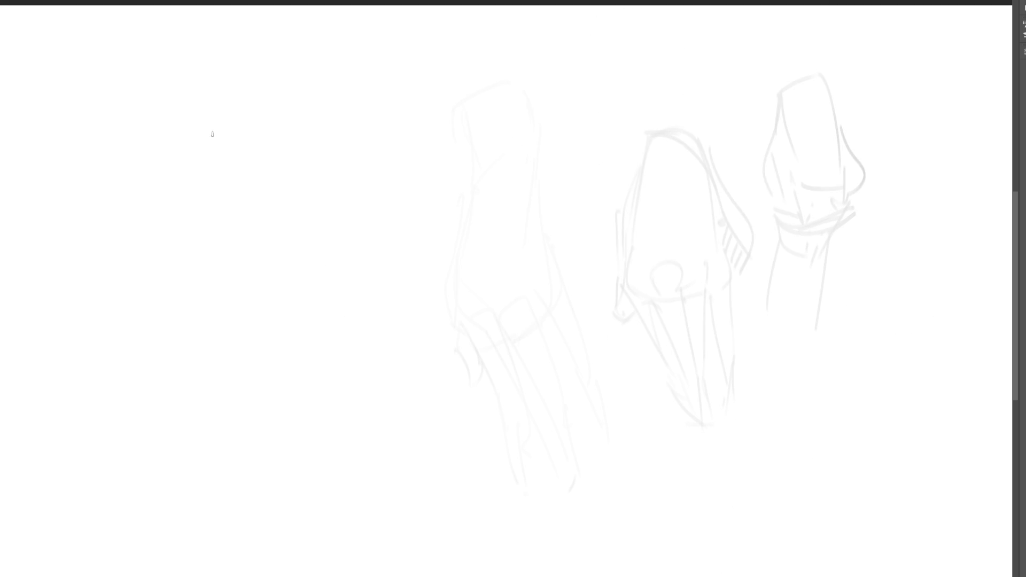
# - Sketch the fist's rounded knuckle arcs, peaked outline and right-side diagonals on the left
pyautogui.moveTo(234, 122)
pyautogui.mouseDown()
pyautogui.moveTo(184, 175)
pyautogui.moveTo(261, 135)
pyautogui.moveTo(295, 203)
pyautogui.moveTo(207, 152)
pyautogui.moveTo(181, 244)
pyautogui.moveTo(235, 229)
pyautogui.moveTo(224, 251)
pyautogui.mouseUp()
pyautogui.moveTo(175, 243)
pyautogui.mouseDown()
pyautogui.moveTo(215, 267)
pyautogui.moveTo(197, 294)
pyautogui.moveTo(231, 278)
pyautogui.moveTo(195, 298)
pyautogui.moveTo(217, 185)
pyautogui.moveTo(208, 186)
pyautogui.mouseUp()
pyautogui.moveTo(205, 188); pyautogui.dragTo(244, 196)
pyautogui.moveTo(238, 126)
pyautogui.mouseDown()
pyautogui.moveTo(279, 145)
pyautogui.moveTo(287, 187)
pyautogui.mouseUp()
pyautogui.moveTo(289, 113); pyautogui.dragTo(335, 207)
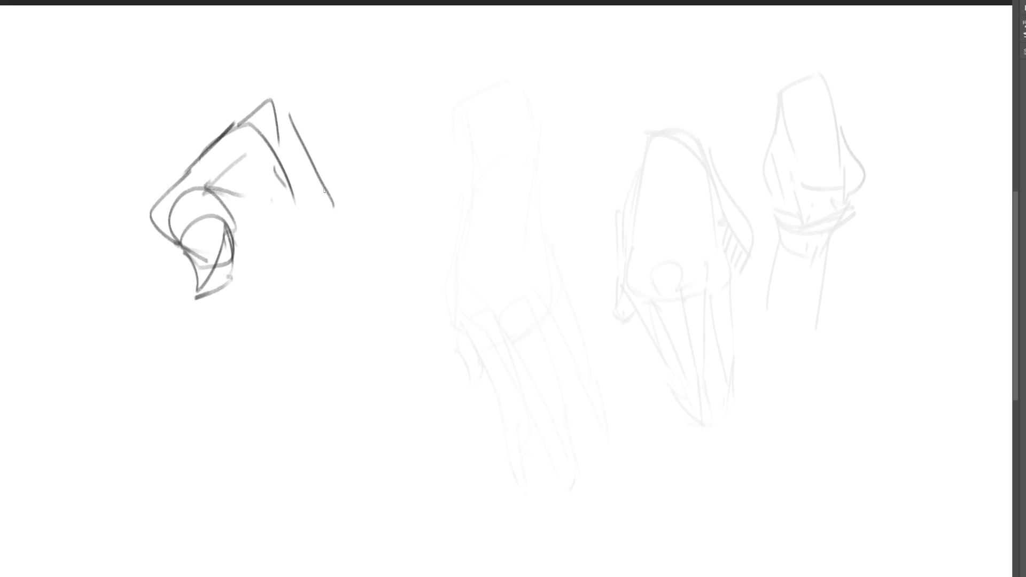
pyautogui.moveTo(285, 140); pyautogui.dragTo(347, 263)
pyautogui.moveTo(240, 215); pyautogui.dragTo(315, 264)
pyautogui.moveTo(297, 200)
pyautogui.mouseDown()
pyautogui.moveTo(337, 281)
pyautogui.moveTo(365, 279)
pyautogui.mouseUp()
# - Draw the fist's curled fingers, lower left edge, base and wrist lines
pyautogui.moveTo(348, 219)
pyautogui.mouseDown()
pyautogui.moveTo(377, 294)
pyautogui.moveTo(319, 310)
pyautogui.mouseUp()
pyautogui.moveTo(323, 315); pyautogui.dragTo(325, 327)
pyautogui.moveTo(303, 342)
pyautogui.mouseDown()
pyautogui.moveTo(286, 344)
pyautogui.moveTo(260, 272)
pyautogui.mouseUp()
pyautogui.moveTo(224, 290)
pyautogui.mouseDown()
pyautogui.moveTo(294, 277)
pyautogui.moveTo(257, 338)
pyautogui.mouseUp()
pyautogui.moveTo(161, 224); pyautogui.dragTo(196, 319)
pyautogui.moveTo(199, 322); pyautogui.dragTo(308, 259)
pyautogui.moveTo(180, 297); pyautogui.dragTo(220, 396)
pyautogui.moveTo(243, 276); pyautogui.dragTo(246, 331)
pyautogui.moveTo(262, 280)
pyautogui.mouseDown()
pyautogui.moveTo(260, 367)
pyautogui.moveTo(289, 406)
pyautogui.mouseUp()
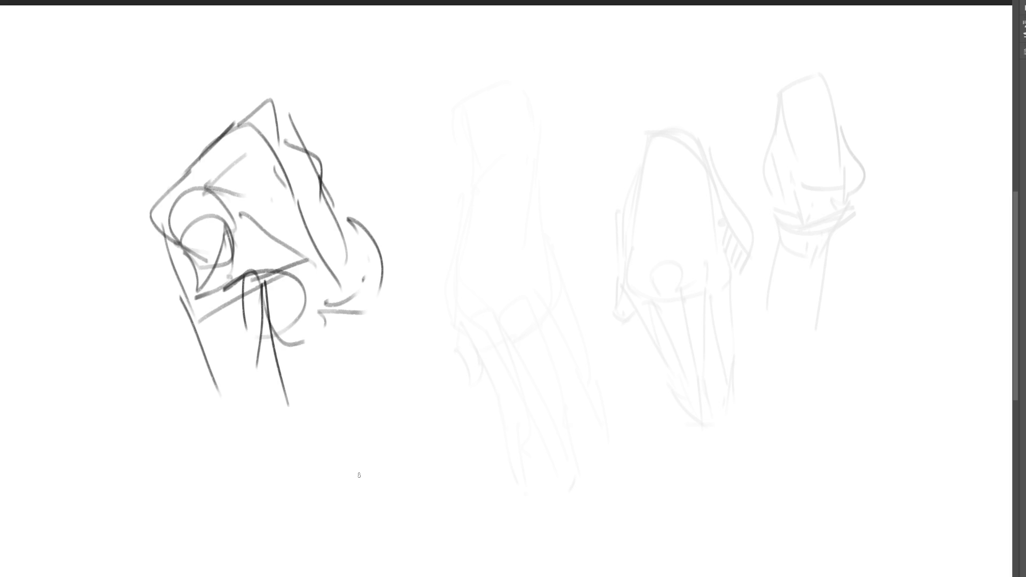
# - Start a new hand block over the faint middle sketch with inner arc, sides and base
pyautogui.moveTo(519, 147); pyautogui.dragTo(486, 176)
pyautogui.moveTo(507, 153)
pyautogui.mouseDown()
pyautogui.moveTo(535, 152)
pyautogui.moveTo(562, 202)
pyautogui.moveTo(563, 231)
pyautogui.moveTo(482, 261)
pyautogui.moveTo(551, 236)
pyautogui.mouseUp()
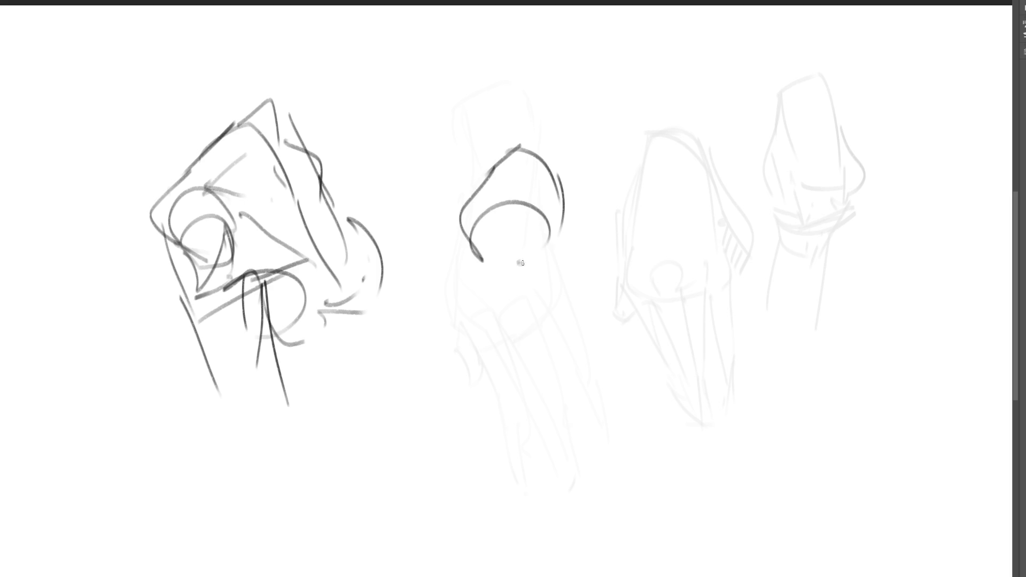
pyautogui.moveTo(498, 272); pyautogui.dragTo(559, 244)
pyautogui.moveTo(566, 184)
pyautogui.mouseDown()
pyautogui.moveTo(561, 230)
pyautogui.moveTo(582, 219)
pyautogui.mouseUp()
pyautogui.moveTo(456, 219); pyautogui.dragTo(534, 333)
pyautogui.moveTo(514, 324); pyautogui.dragTo(554, 310)
pyautogui.moveTo(560, 239); pyautogui.dragTo(556, 324)
pyautogui.moveTo(535, 327); pyautogui.dragTo(567, 306)
# - Add the block's right outer line and reshape its top edge
pyautogui.moveTo(583, 214); pyautogui.dragTo(580, 287)
pyautogui.moveTo(494, 177)
pyautogui.mouseDown()
pyautogui.moveTo(551, 154)
pyautogui.moveTo(564, 172)
pyautogui.mouseUp()
pyautogui.moveTo(511, 156)
pyautogui.mouseDown()
pyautogui.moveTo(541, 126)
pyautogui.moveTo(565, 164)
pyautogui.mouseUp()
pyautogui.moveTo(569, 155); pyautogui.dragTo(571, 180)
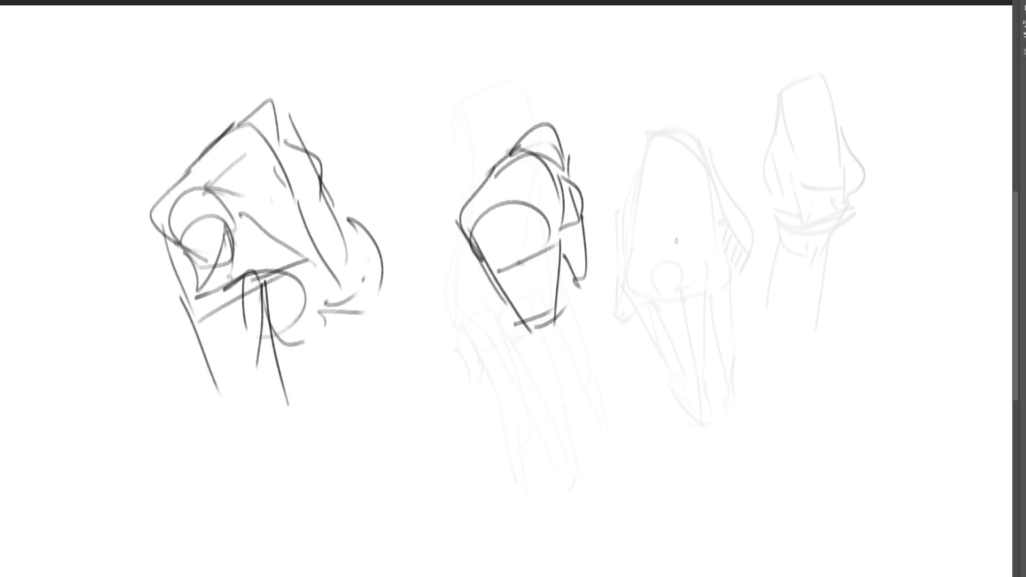
# - Outline another hand block over the faint right-middle sketch, including its right side
pyautogui.moveTo(609, 127); pyautogui.dragTo(621, 163)
pyautogui.moveTo(609, 121)
pyautogui.mouseDown()
pyautogui.moveTo(654, 121)
pyautogui.moveTo(682, 173)
pyautogui.mouseUp()
pyautogui.moveTo(632, 172); pyautogui.dragTo(665, 171)
pyautogui.moveTo(682, 132); pyautogui.dragTo(725, 181)
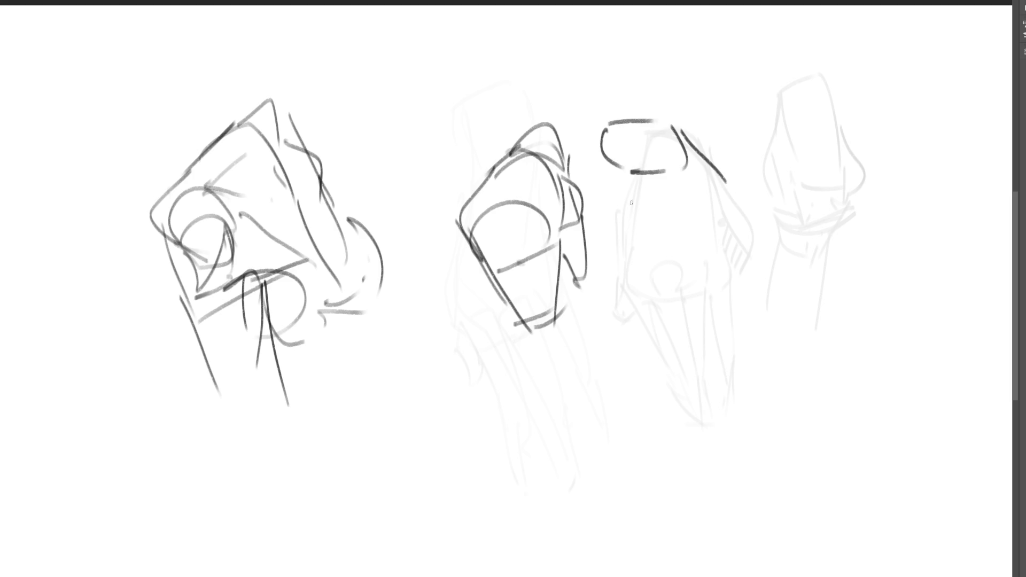
pyautogui.moveTo(622, 158); pyautogui.dragTo(666, 284)
pyautogui.moveTo(723, 179); pyautogui.dragTo(735, 256)
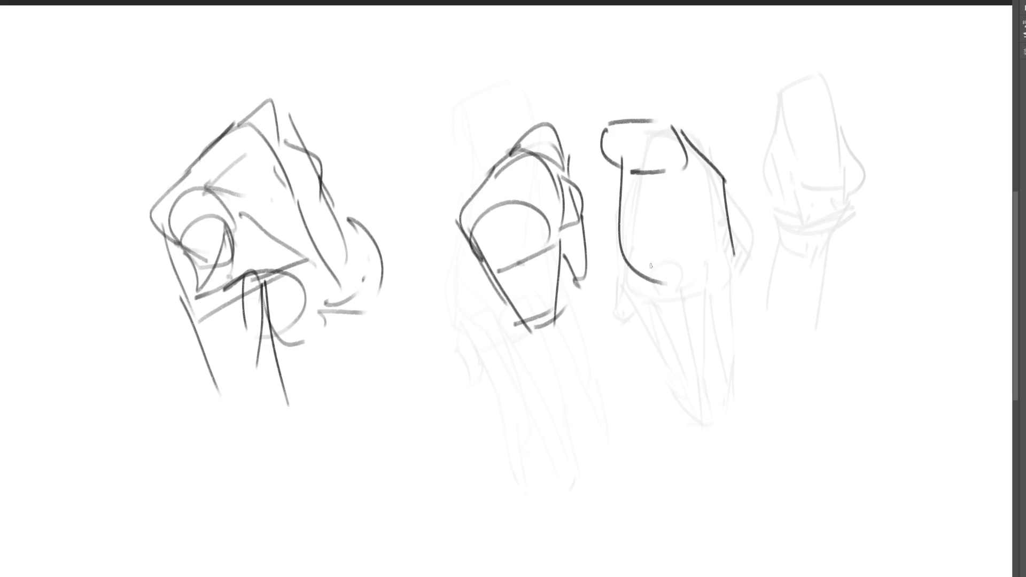
# - Draw this hand's knuckle loops, four finger lines, palm edge and thumb hook
pyautogui.moveTo(620, 254)
pyautogui.mouseDown()
pyautogui.moveTo(647, 309)
pyautogui.moveTo(658, 289)
pyautogui.moveTo(660, 321)
pyautogui.mouseUp()
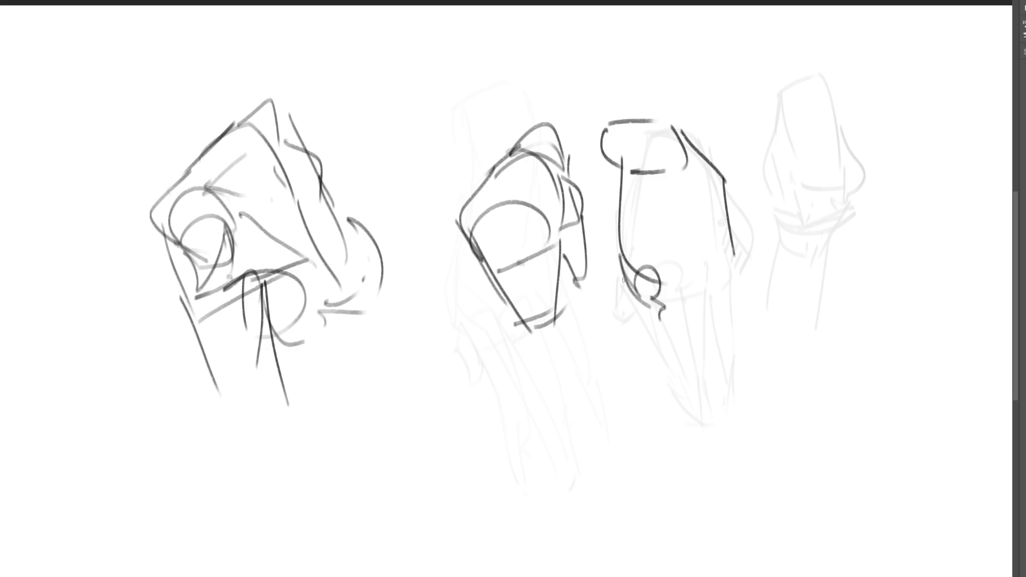
pyautogui.moveTo(624, 279); pyautogui.dragTo(643, 321)
pyautogui.moveTo(660, 349); pyautogui.dragTo(689, 407)
pyautogui.moveTo(663, 285)
pyautogui.mouseDown()
pyautogui.moveTo(708, 442)
pyautogui.moveTo(675, 309)
pyautogui.moveTo(665, 308)
pyautogui.moveTo(672, 322)
pyautogui.moveTo(690, 307)
pyautogui.moveTo(744, 396)
pyautogui.mouseUp()
pyautogui.moveTo(706, 281)
pyautogui.mouseDown()
pyautogui.moveTo(750, 394)
pyautogui.moveTo(723, 281)
pyautogui.moveTo(782, 405)
pyautogui.mouseUp()
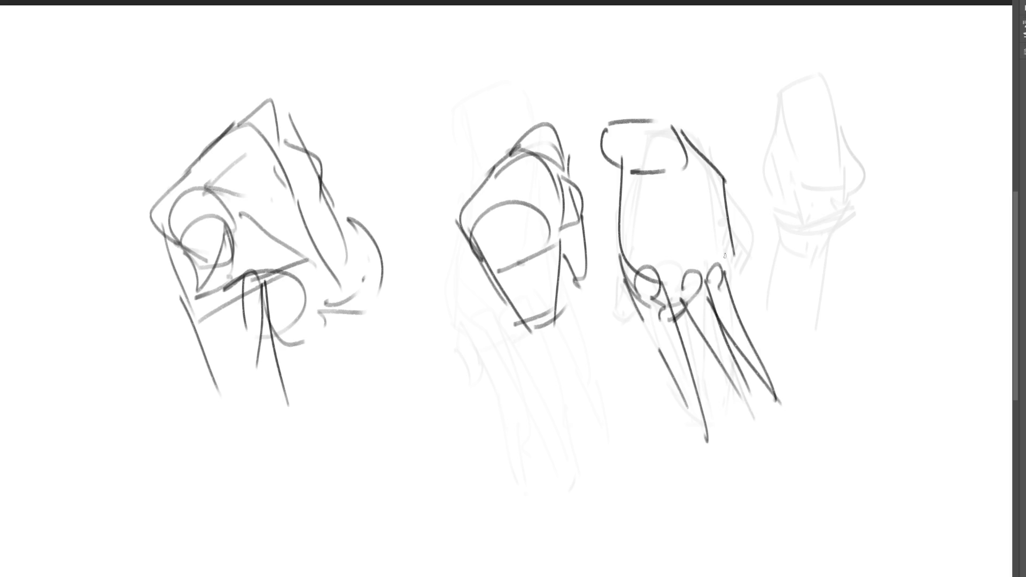
pyautogui.moveTo(725, 256); pyautogui.dragTo(800, 329)
pyautogui.moveTo(742, 270); pyautogui.dragTo(810, 342)
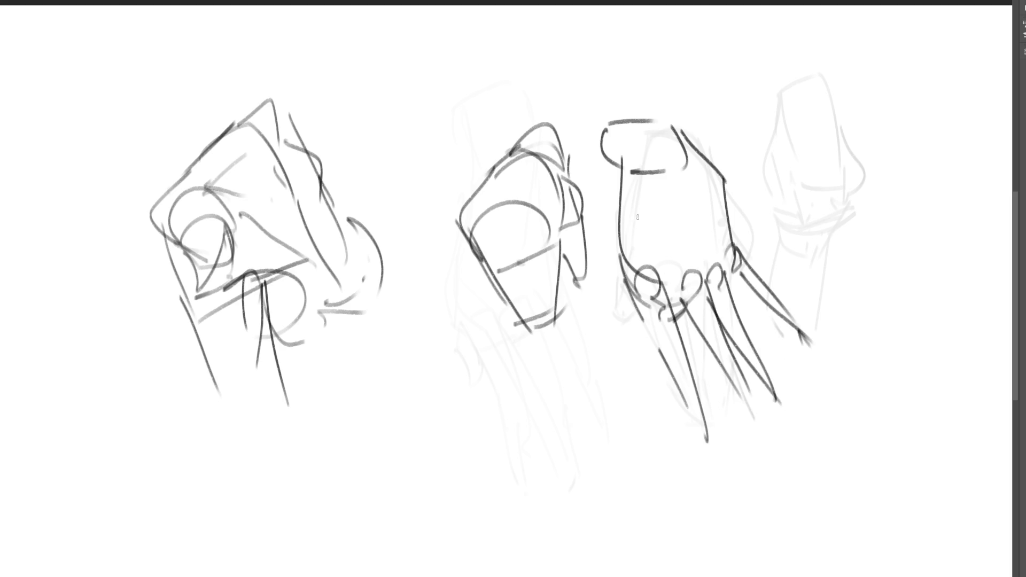
pyautogui.moveTo(622, 166)
pyautogui.mouseDown()
pyautogui.moveTo(615, 303)
pyautogui.moveTo(633, 321)
pyautogui.mouseUp()
pyautogui.moveTo(618, 219); pyautogui.dragTo(613, 265)
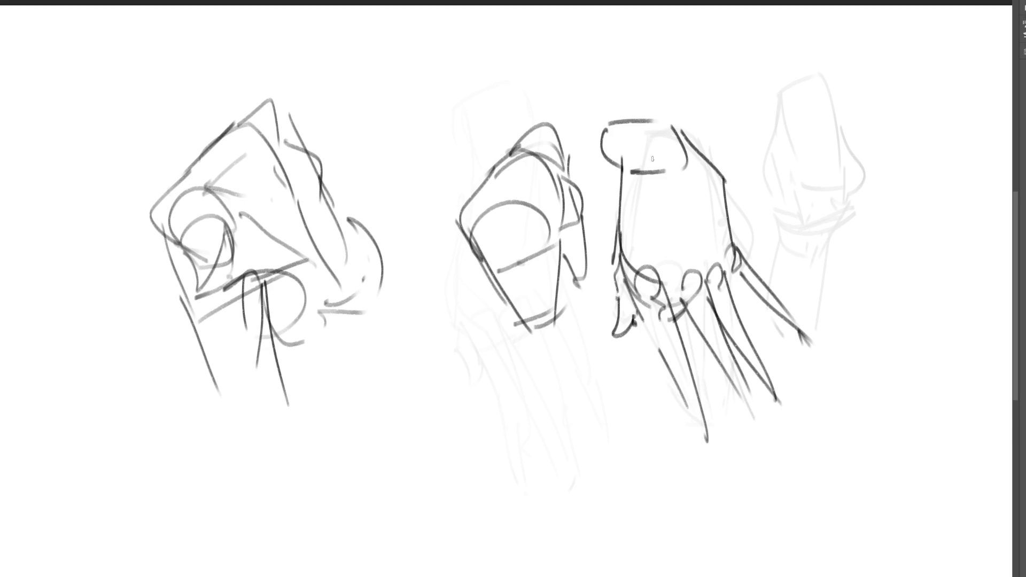
# - Fade the left, middle and right hand sketches to light grey with a soft eraser
pyautogui.press('e')
pyautogui.moveTo(642, 91); pyautogui.dragTo(513, 241)
pyautogui.moveTo(834, 321)
pyautogui.mouseDown()
pyautogui.moveTo(526, 332)
pyautogui.moveTo(228, 96)
pyautogui.moveTo(271, 142)
pyautogui.mouseUp()
pyautogui.moveTo(385, 360)
pyautogui.mouseDown()
pyautogui.moveTo(782, 286)
pyautogui.moveTo(921, 110)
pyautogui.moveTo(893, 291)
pyautogui.moveTo(458, 144)
pyautogui.moveTo(619, 348)
pyautogui.moveTo(907, 311)
pyautogui.moveTo(770, 419)
pyautogui.moveTo(722, 399)
pyautogui.mouseUp()
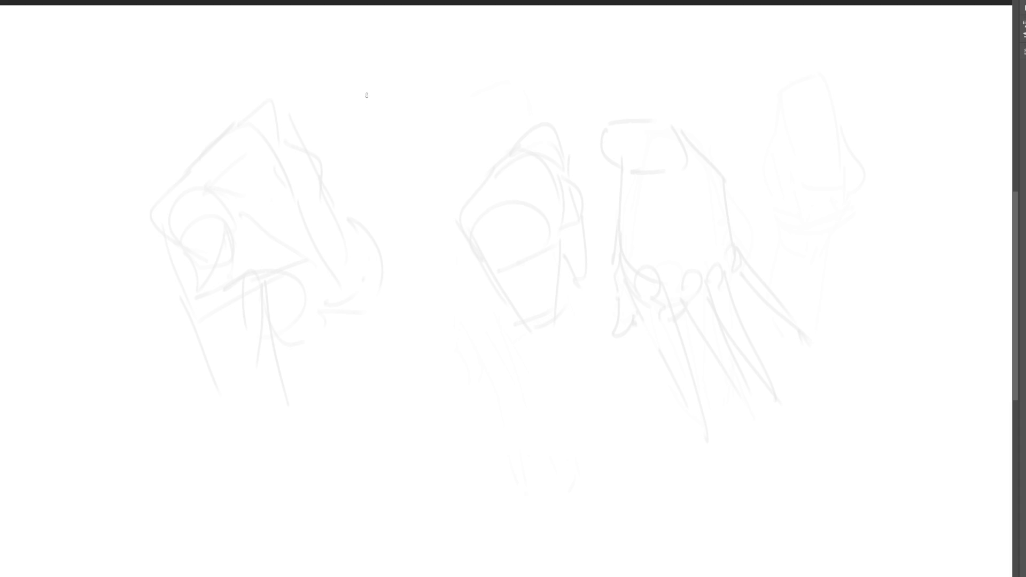
# - Draw a dark box shape with top, sides and bottom edges near the top
pyautogui.moveTo(368, 95); pyautogui.dragTo(380, 145)
pyautogui.moveTo(367, 87); pyautogui.dragTo(437, 57)
pyautogui.moveTo(449, 61); pyautogui.dragTo(431, 158)
pyautogui.moveTo(368, 91)
pyautogui.mouseDown()
pyautogui.moveTo(400, 179)
pyautogui.moveTo(417, 175)
pyautogui.mouseUp()
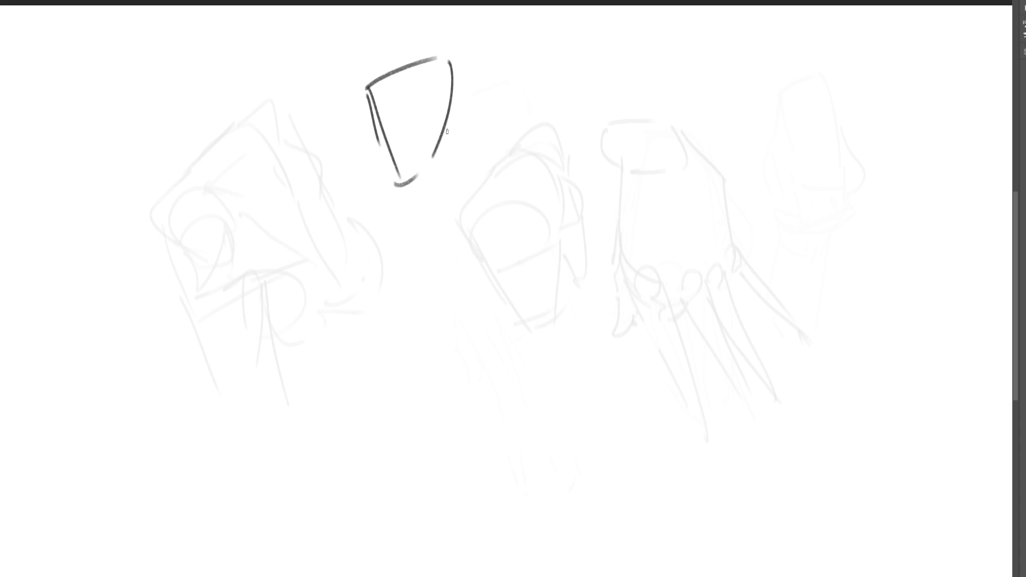
pyautogui.moveTo(443, 138); pyautogui.dragTo(408, 214)
pyautogui.moveTo(458, 63); pyautogui.dragTo(474, 161)
# - Add folded side planes, right edges, a hatch stroke and wrist lines to the box form
pyautogui.moveTo(452, 179); pyautogui.dragTo(463, 187)
pyautogui.moveTo(467, 158); pyautogui.dragTo(473, 216)
pyautogui.moveTo(467, 86); pyautogui.dragTo(461, 199)
pyautogui.moveTo(497, 128); pyautogui.dragTo(497, 225)
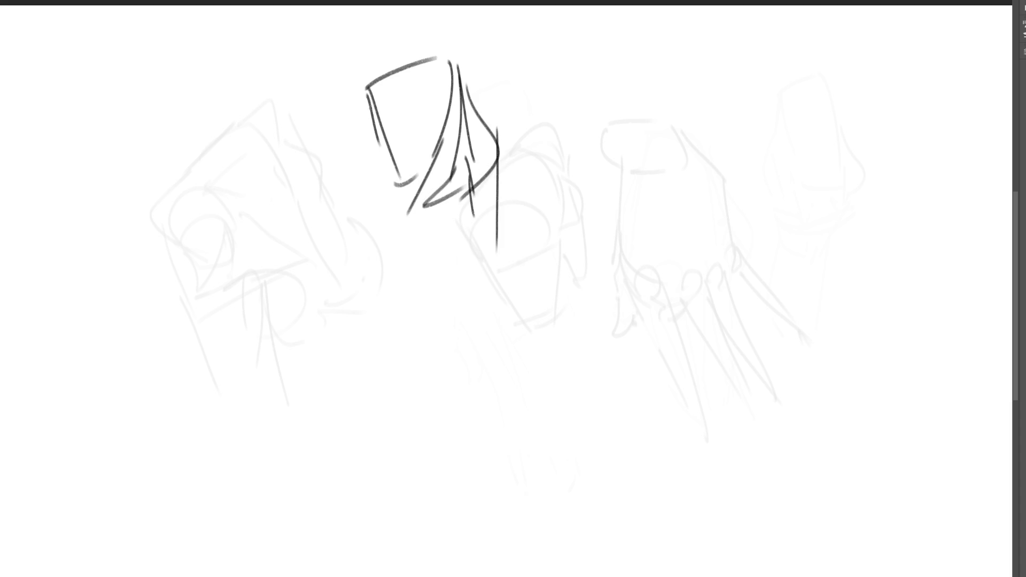
pyautogui.moveTo(368, 94)
pyautogui.mouseDown()
pyautogui.moveTo(421, 248)
pyautogui.moveTo(470, 205)
pyautogui.moveTo(489, 203)
pyautogui.moveTo(490, 252)
pyautogui.mouseUp()
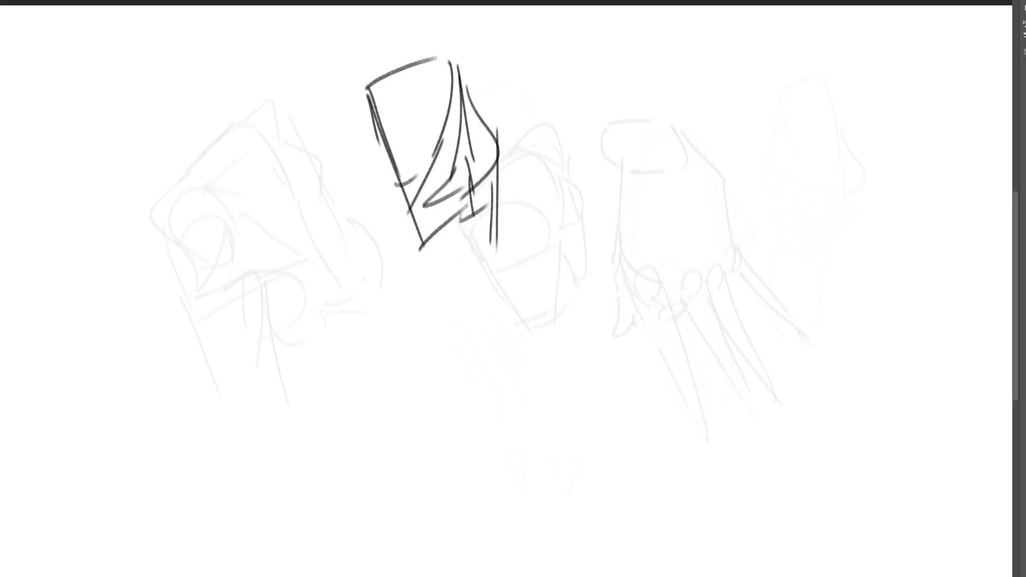
pyautogui.moveTo(460, 214); pyautogui.dragTo(461, 297)
pyautogui.moveTo(498, 166); pyautogui.dragTo(499, 301)
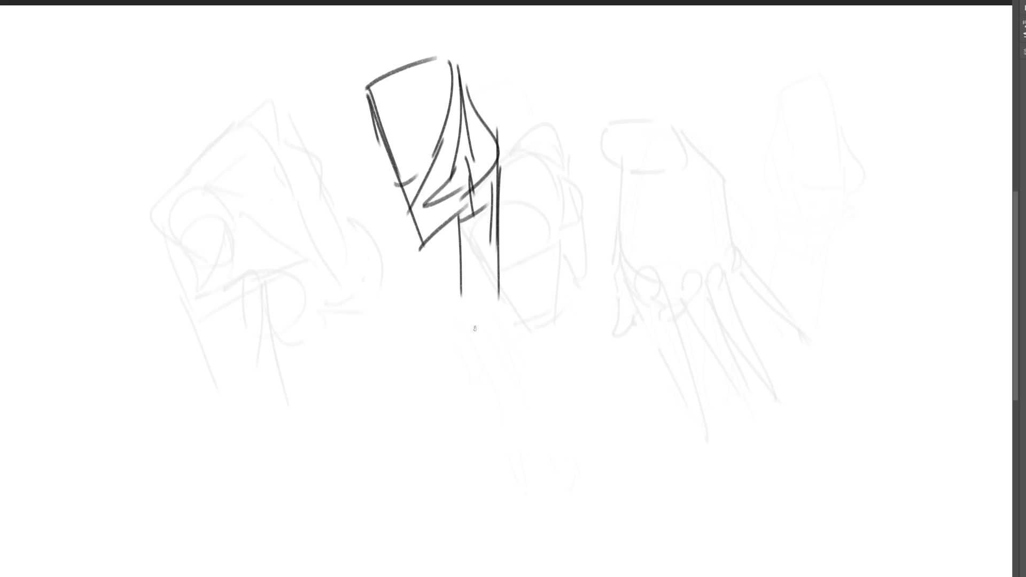
# - Outline a trapezoid block over the right hand sketch
pyautogui.moveTo(651, 134)
pyautogui.mouseDown()
pyautogui.moveTo(618, 224)
pyautogui.moveTo(695, 127)
pyautogui.moveTo(728, 231)
pyautogui.moveTo(620, 266)
pyautogui.moveTo(673, 290)
pyautogui.mouseUp()
pyautogui.moveTo(727, 242); pyautogui.dragTo(718, 283)
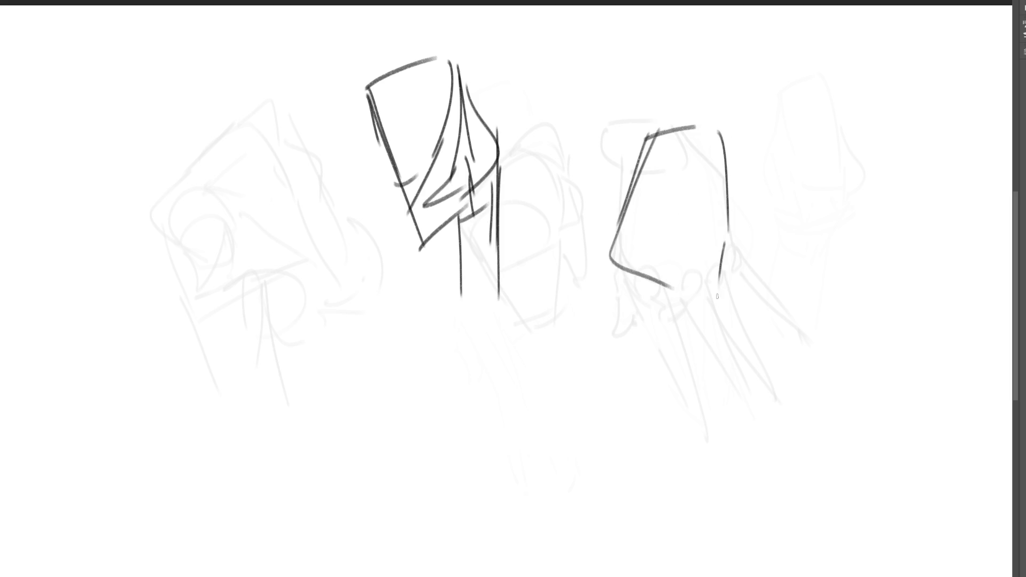
pyautogui.moveTo(624, 266)
pyautogui.mouseDown()
pyautogui.moveTo(693, 265)
pyautogui.moveTo(722, 303)
pyautogui.mouseUp()
pyautogui.moveTo(671, 299); pyautogui.dragTo(711, 301)
pyautogui.moveTo(724, 285); pyautogui.dragTo(720, 298)
# - Hatch along the trapezoid's lower edge
pyautogui.moveTo(654, 268); pyautogui.dragTo(655, 283)
pyautogui.moveTo(668, 267); pyautogui.dragTo(670, 292)
pyautogui.moveTo(677, 271); pyautogui.dragTo(680, 300)
pyautogui.moveTo(693, 271); pyautogui.dragTo(706, 308)
pyautogui.moveTo(722, 284); pyautogui.dragTo(720, 304)
pyautogui.moveTo(636, 270)
pyautogui.mouseDown()
pyautogui.moveTo(690, 263)
pyautogui.moveTo(720, 302)
pyautogui.mouseUp()
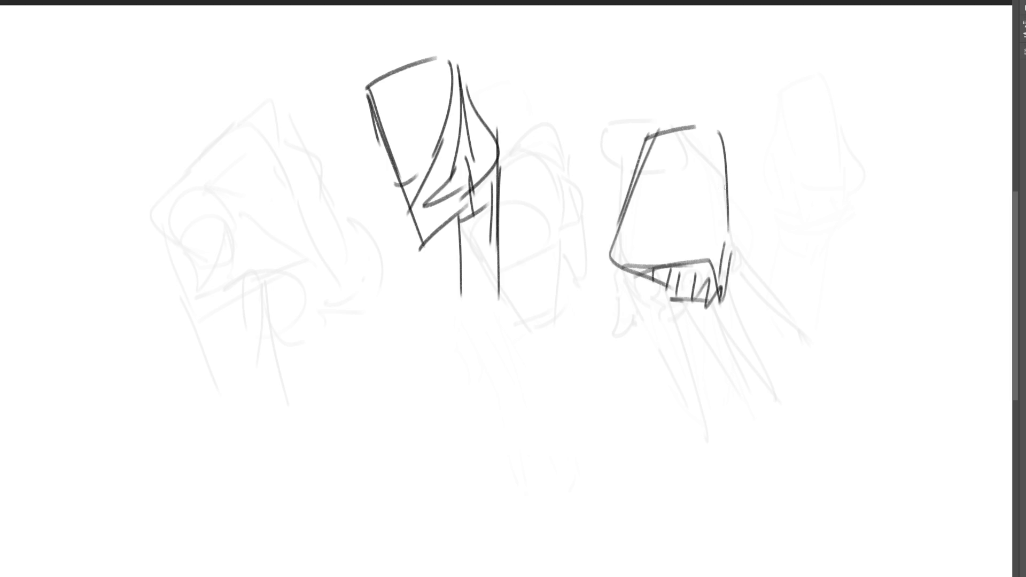
# - Double the trapezoid's right edge and add zigzag finger hatching below it
pyautogui.moveTo(722, 128); pyautogui.dragTo(724, 303)
pyautogui.moveTo(711, 126); pyautogui.dragTo(721, 288)
pyautogui.moveTo(742, 300); pyautogui.dragTo(735, 326)
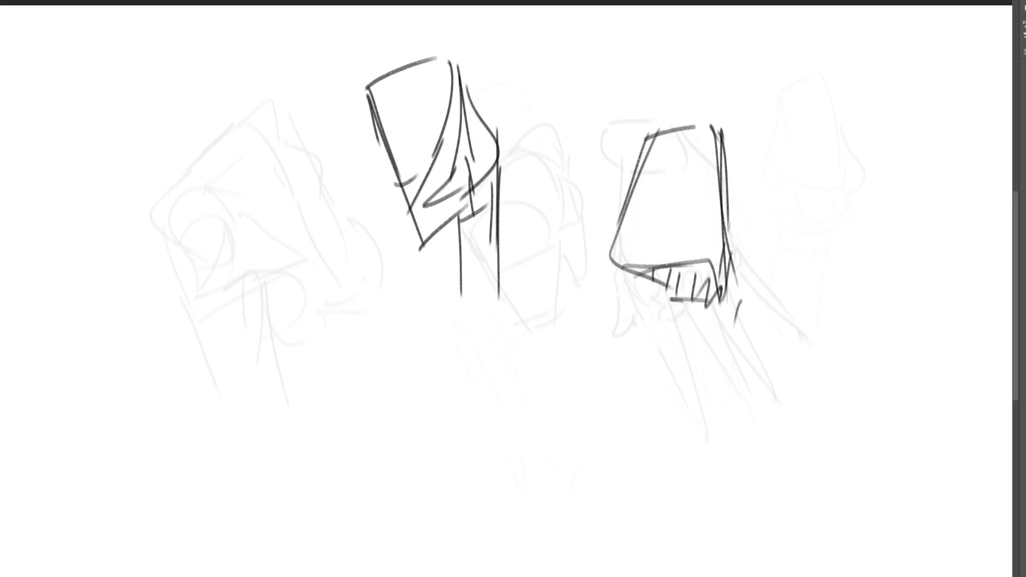
pyautogui.moveTo(725, 117); pyautogui.dragTo(717, 329)
pyautogui.moveTo(723, 321); pyautogui.dragTo(719, 337)
pyautogui.moveTo(679, 303); pyautogui.dragTo(697, 331)
pyautogui.moveTo(700, 342); pyautogui.dragTo(742, 321)
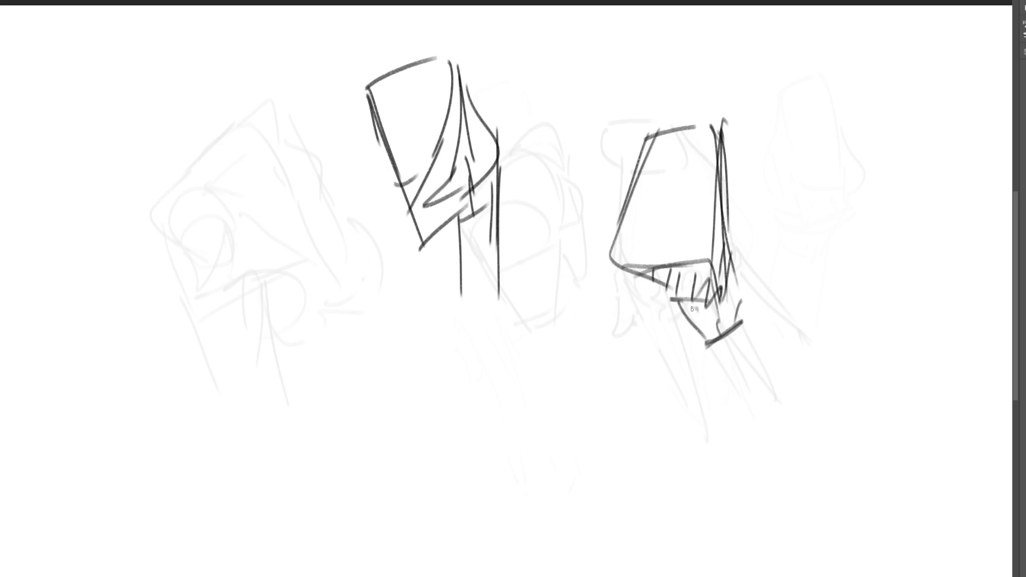
pyautogui.moveTo(677, 308); pyautogui.dragTo(731, 309)
pyautogui.moveTo(686, 335)
pyautogui.mouseDown()
pyautogui.moveTo(731, 321)
pyautogui.moveTo(703, 350)
pyautogui.mouseUp()
# - Outline a cube over the left faded sketch
pyautogui.moveTo(191, 293); pyautogui.dragTo(305, 241)
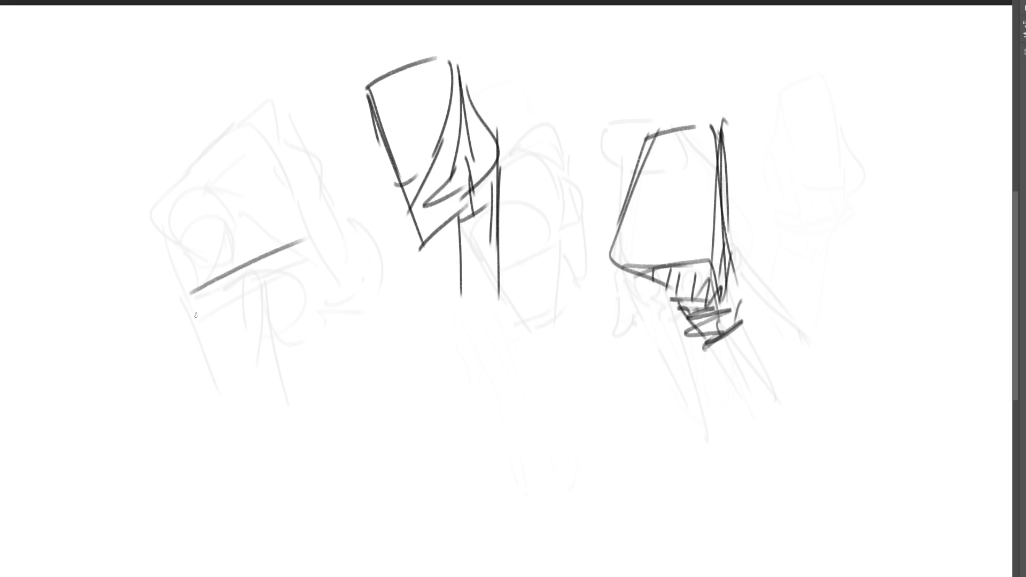
pyautogui.moveTo(184, 300); pyautogui.dragTo(262, 388)
pyautogui.moveTo(306, 242); pyautogui.dragTo(274, 372)
pyautogui.moveTo(218, 185)
pyautogui.mouseDown()
pyautogui.moveTo(184, 286)
pyautogui.moveTo(281, 151)
pyautogui.moveTo(304, 243)
pyautogui.mouseUp()
pyautogui.moveTo(315, 200); pyautogui.dragTo(362, 323)
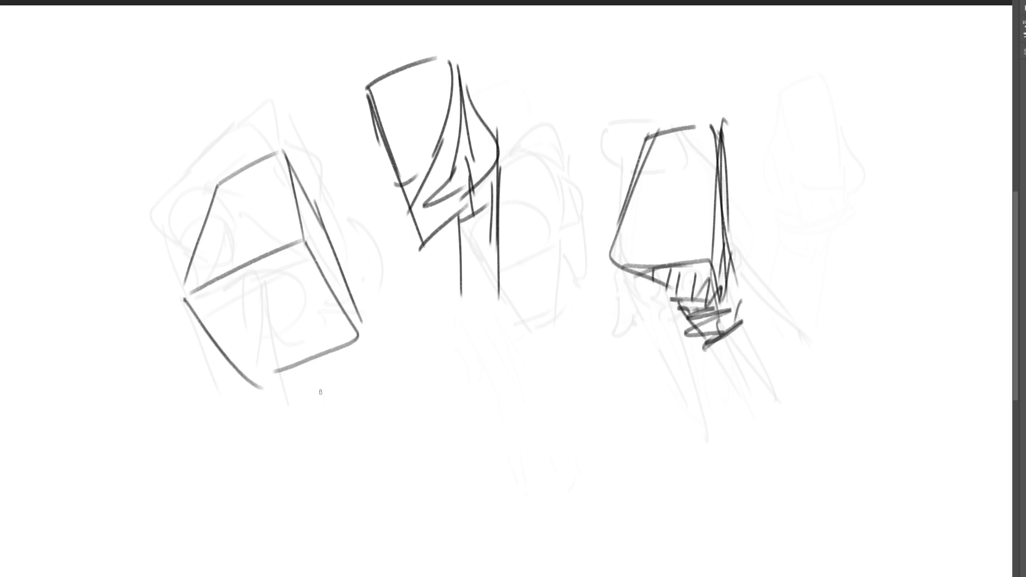
# - Hatch the cube's left and front faces and retrace its bottom and top edges
pyautogui.moveTo(216, 287)
pyautogui.mouseDown()
pyautogui.moveTo(227, 291)
pyautogui.moveTo(201, 322)
pyautogui.mouseUp()
pyautogui.moveTo(231, 274)
pyautogui.mouseDown()
pyautogui.moveTo(214, 336)
pyautogui.moveTo(223, 346)
pyautogui.mouseUp()
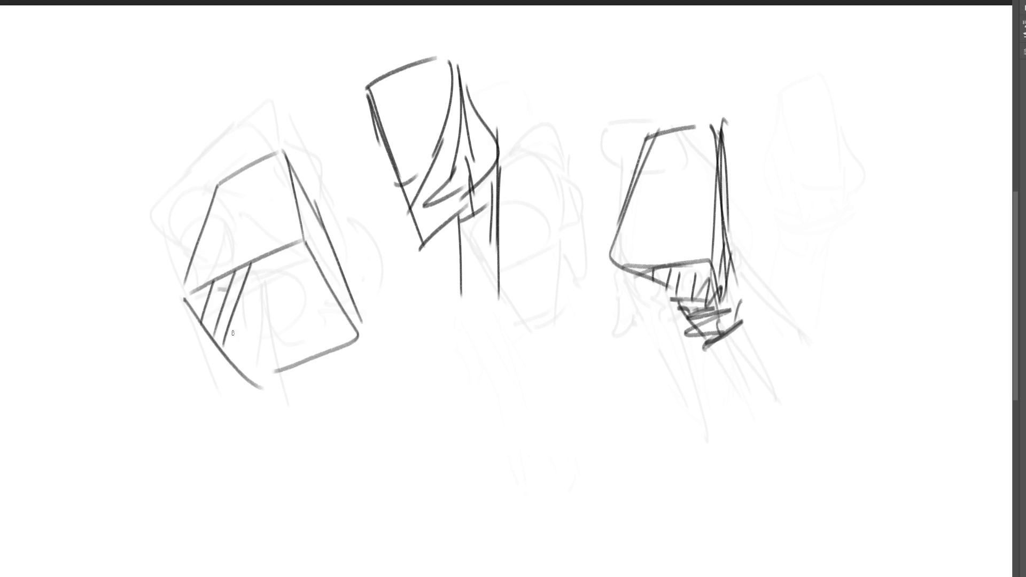
pyautogui.moveTo(271, 261)
pyautogui.mouseDown()
pyautogui.moveTo(235, 362)
pyautogui.moveTo(257, 361)
pyautogui.mouseUp()
pyautogui.moveTo(305, 246); pyautogui.dragTo(271, 375)
pyautogui.moveTo(318, 274); pyautogui.dragTo(293, 369)
pyautogui.moveTo(328, 287); pyautogui.dragTo(311, 349)
pyautogui.moveTo(342, 302)
pyautogui.mouseDown()
pyautogui.moveTo(326, 345)
pyautogui.moveTo(337, 335)
pyautogui.mouseUp()
pyautogui.moveTo(351, 323); pyautogui.dragTo(345, 342)
pyautogui.moveTo(179, 291)
pyautogui.mouseDown()
pyautogui.moveTo(270, 377)
pyautogui.moveTo(356, 324)
pyautogui.mouseUp()
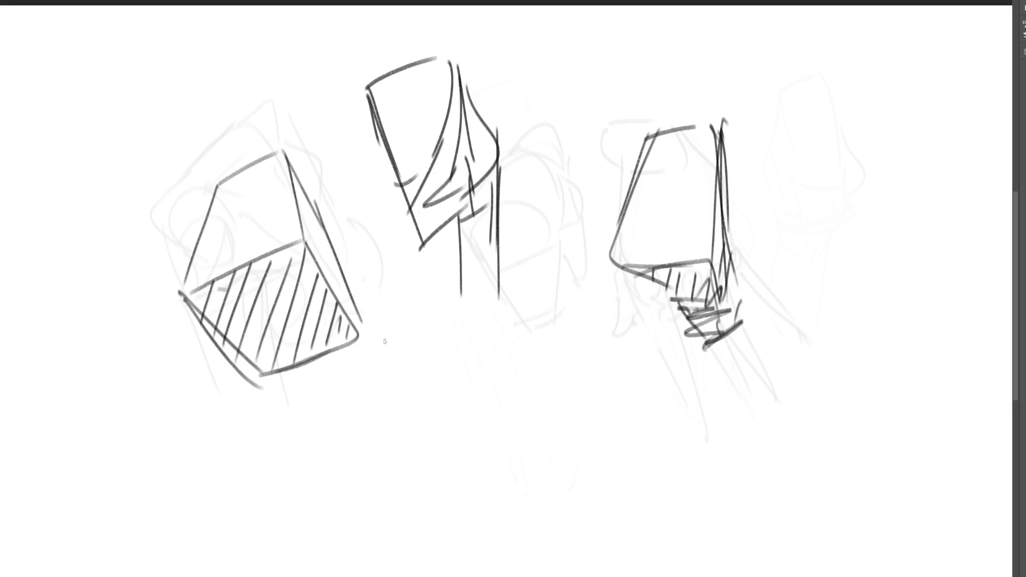
pyautogui.moveTo(218, 187)
pyautogui.mouseDown()
pyautogui.moveTo(188, 264)
pyautogui.moveTo(249, 172)
pyautogui.moveTo(285, 154)
pyautogui.moveTo(319, 202)
pyautogui.mouseUp()
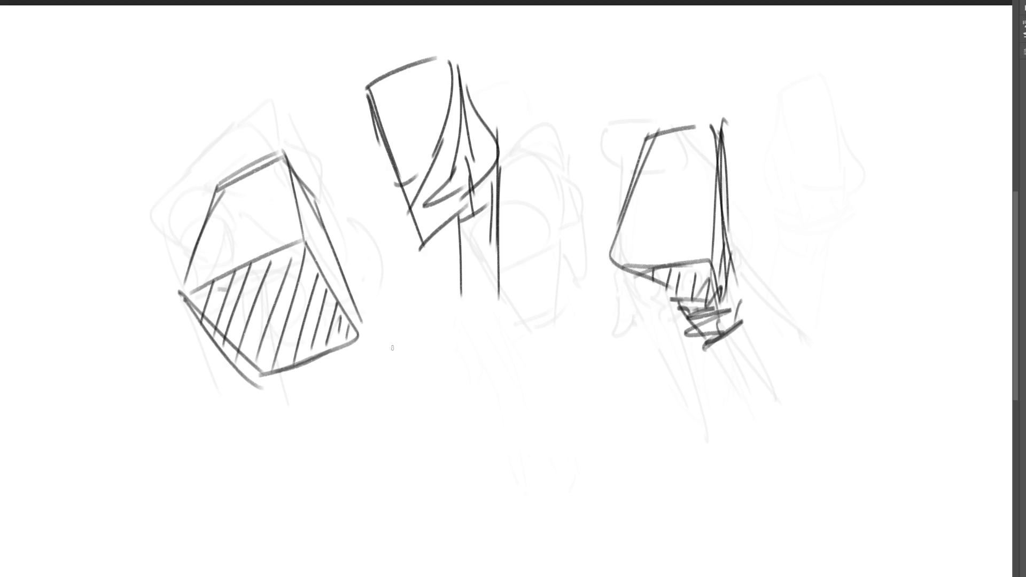
# - Draw a second box below the left cube
pyautogui.moveTo(185, 299); pyautogui.dragTo(131, 386)
pyautogui.moveTo(148, 429); pyautogui.dragTo(170, 462)
pyautogui.moveTo(203, 492)
pyautogui.mouseDown()
pyautogui.moveTo(253, 392)
pyautogui.moveTo(332, 426)
pyautogui.mouseUp()
pyautogui.moveTo(258, 394)
pyautogui.mouseDown()
pyautogui.moveTo(340, 357)
pyautogui.moveTo(336, 416)
pyautogui.mouseUp()
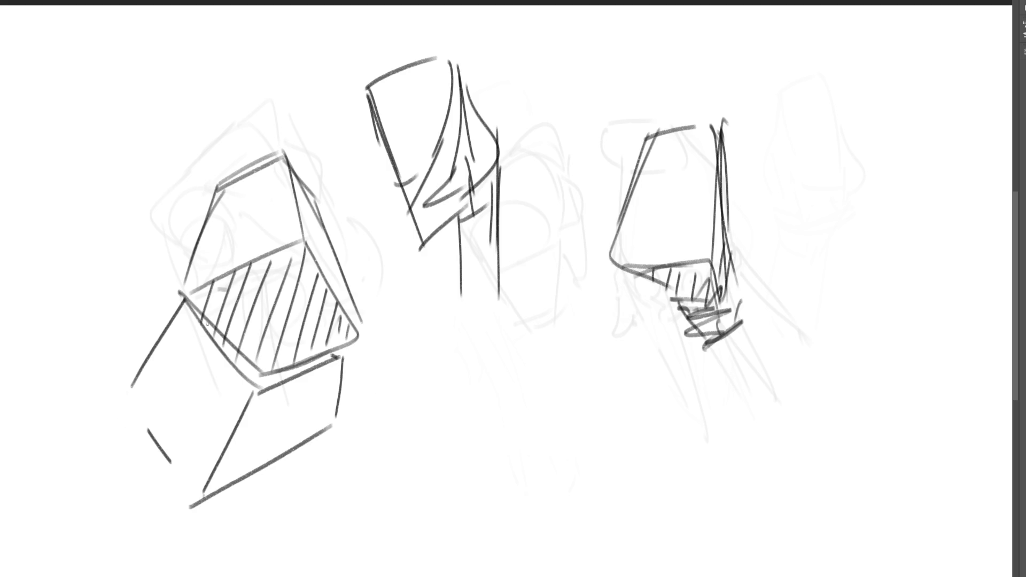
# - Hatch the underside between the two boxes, darkening the bottom right
pyautogui.moveTo(212, 317)
pyautogui.mouseDown()
pyautogui.moveTo(206, 329)
pyautogui.moveTo(225, 354)
pyautogui.mouseUp()
pyautogui.moveTo(237, 346); pyautogui.dragTo(235, 369)
pyautogui.moveTo(244, 354); pyautogui.dragTo(250, 390)
pyautogui.moveTo(261, 369)
pyautogui.mouseDown()
pyautogui.moveTo(259, 390)
pyautogui.moveTo(270, 388)
pyautogui.mouseUp()
pyautogui.moveTo(280, 367); pyautogui.dragTo(290, 380)
pyautogui.moveTo(307, 361); pyautogui.dragTo(313, 369)
pyautogui.moveTo(320, 358); pyautogui.dragTo(319, 366)
pyautogui.moveTo(327, 356); pyautogui.dragTo(325, 364)
# - Hatch the lower box's left and right faces
pyautogui.moveTo(217, 470); pyautogui.dragTo(221, 486)
pyautogui.moveTo(235, 444); pyautogui.dragTo(237, 478)
pyautogui.moveTo(252, 431); pyautogui.dragTo(240, 475)
pyautogui.moveTo(262, 412); pyautogui.dragTo(251, 469)
pyautogui.moveTo(258, 396)
pyautogui.mouseDown()
pyautogui.moveTo(275, 462)
pyautogui.moveTo(278, 452)
pyautogui.mouseUp()
pyautogui.moveTo(285, 383)
pyautogui.mouseDown()
pyautogui.moveTo(291, 461)
pyautogui.moveTo(320, 434)
pyautogui.mouseUp()
pyautogui.moveTo(323, 360)
pyautogui.mouseDown()
pyautogui.moveTo(334, 415)
pyautogui.moveTo(342, 396)
pyautogui.mouseUp()
pyautogui.moveTo(345, 358); pyautogui.dragTo(348, 386)
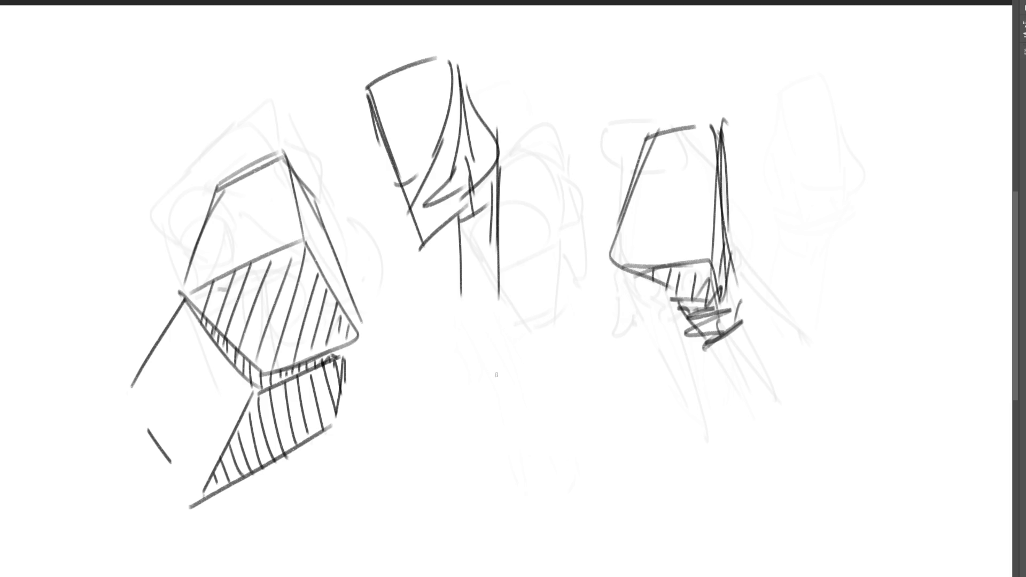
# - Draw a tall upright box below the middle sketch
pyautogui.moveTo(487, 352)
pyautogui.mouseDown()
pyautogui.moveTo(545, 416)
pyautogui.moveTo(583, 327)
pyautogui.moveTo(632, 390)
pyautogui.mouseUp()
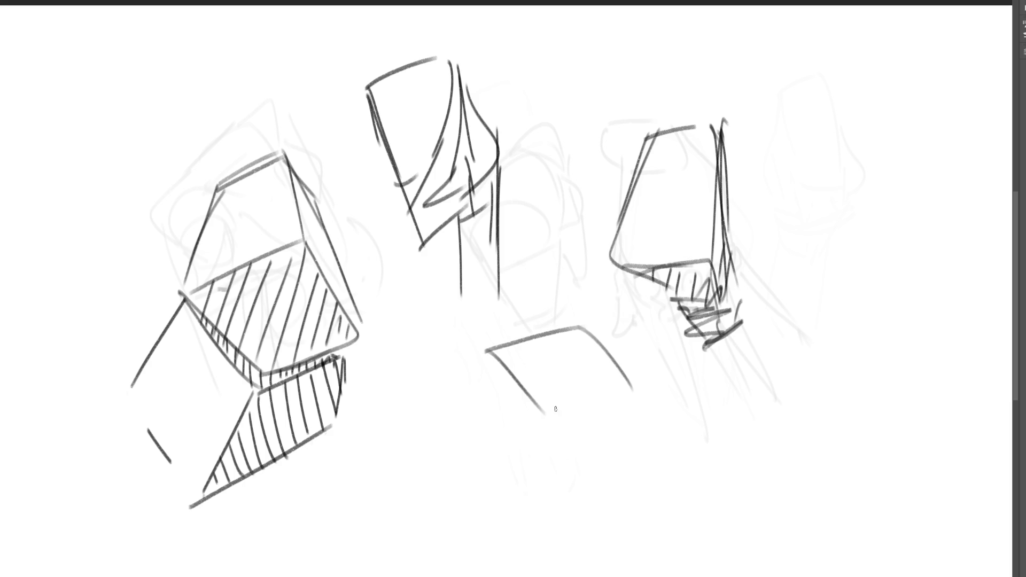
pyautogui.moveTo(546, 419); pyautogui.dragTo(619, 404)
pyautogui.moveTo(489, 350); pyautogui.dragTo(506, 464)
pyautogui.moveTo(544, 415); pyautogui.dragTo(552, 540)
pyautogui.moveTo(504, 463); pyautogui.dragTo(551, 534)
pyautogui.moveTo(548, 537); pyautogui.dragTo(621, 489)
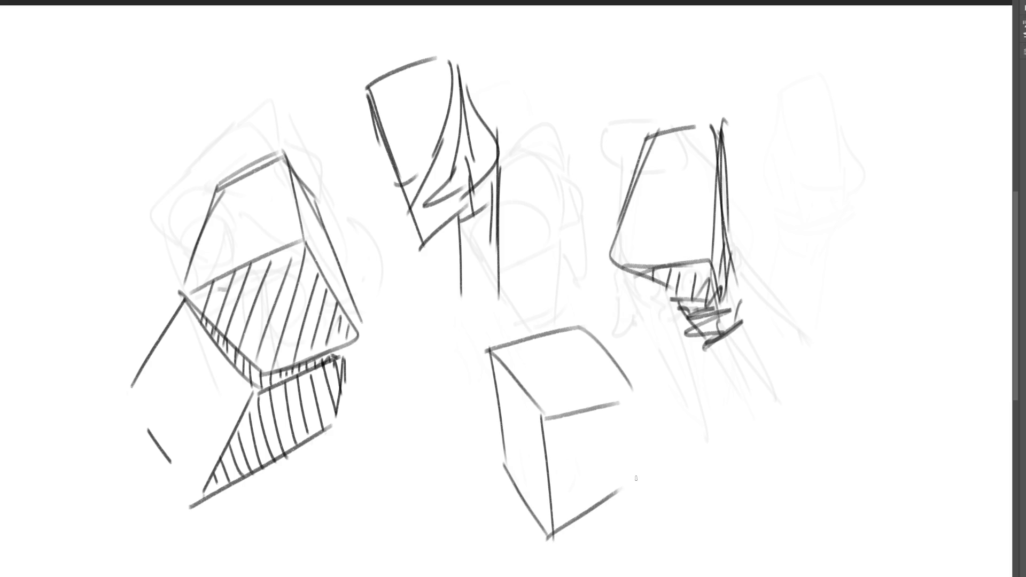
pyautogui.moveTo(633, 396); pyautogui.dragTo(620, 494)
# - Draw a tilted box at the right and hatch its bottom face
pyautogui.moveTo(767, 184)
pyautogui.mouseDown()
pyautogui.moveTo(820, 201)
pyautogui.moveTo(829, 231)
pyautogui.mouseUp()
pyautogui.moveTo(768, 184); pyautogui.dragTo(793, 255)
pyautogui.moveTo(799, 263); pyautogui.dragTo(830, 244)
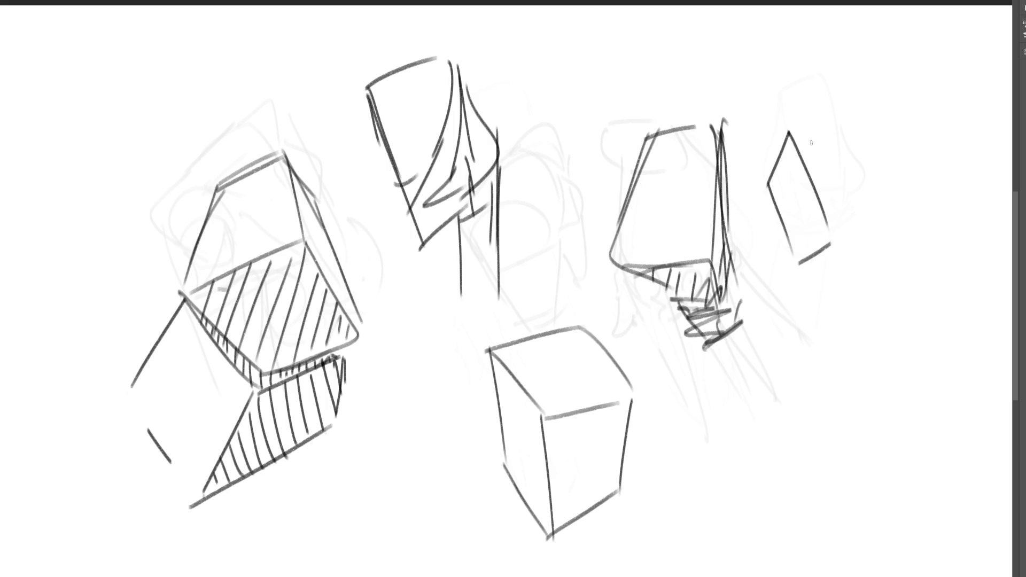
pyautogui.moveTo(795, 132)
pyautogui.mouseDown()
pyautogui.moveTo(890, 154)
pyautogui.moveTo(919, 239)
pyautogui.mouseUp()
pyautogui.moveTo(848, 243); pyautogui.dragTo(919, 240)
pyautogui.moveTo(796, 265); pyautogui.dragTo(890, 251)
pyautogui.moveTo(919, 242)
pyautogui.mouseDown()
pyautogui.moveTo(869, 260)
pyautogui.moveTo(829, 246)
pyautogui.moveTo(849, 241)
pyautogui.mouseUp()
pyautogui.moveTo(850, 251); pyautogui.dragTo(876, 244)
pyautogui.moveTo(871, 256); pyautogui.dragTo(885, 245)
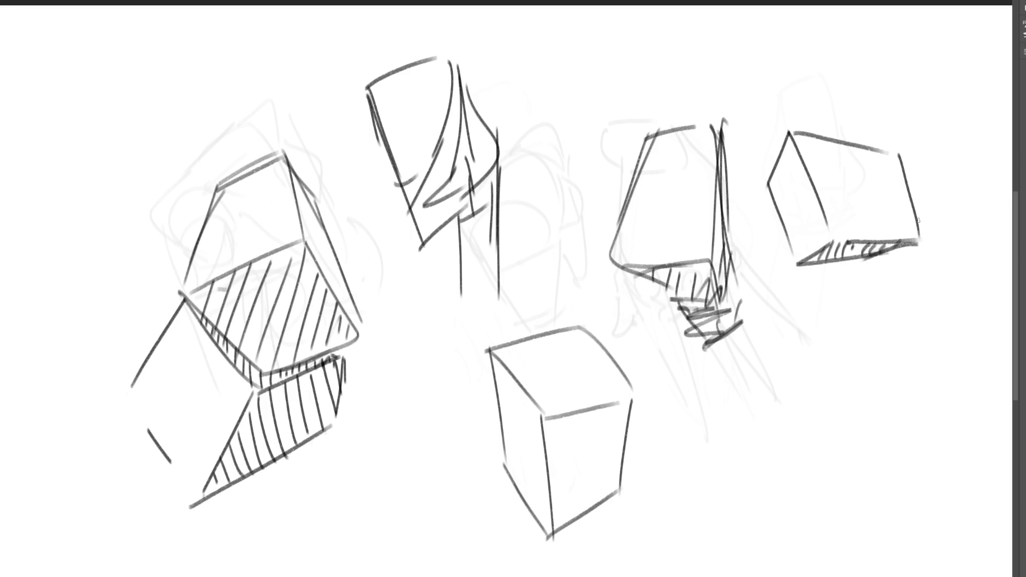
# - Sketch raised fingers, palm lines and a thumb in the top-left corner
pyautogui.moveTo(38, 119); pyautogui.dragTo(67, 152)
pyautogui.moveTo(58, 160); pyautogui.dragTo(69, 161)
pyautogui.moveTo(60, 113); pyautogui.dragTo(68, 105)
pyautogui.moveTo(78, 98)
pyautogui.mouseDown()
pyautogui.moveTo(97, 128)
pyautogui.moveTo(83, 161)
pyautogui.moveTo(113, 63)
pyautogui.moveTo(86, 106)
pyautogui.moveTo(134, 89)
pyautogui.mouseUp()
pyautogui.moveTo(136, 84)
pyautogui.mouseDown()
pyautogui.moveTo(130, 113)
pyautogui.moveTo(102, 128)
pyautogui.mouseUp()
pyautogui.moveTo(105, 130)
pyautogui.mouseDown()
pyautogui.moveTo(128, 128)
pyautogui.moveTo(118, 141)
pyautogui.mouseUp()
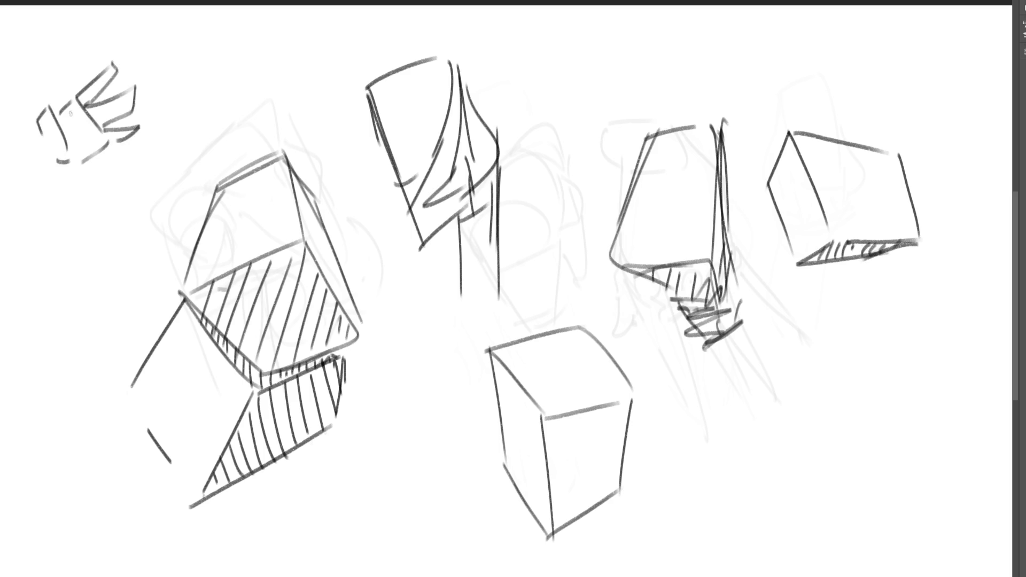
pyautogui.moveTo(38, 119)
pyautogui.mouseDown()
pyautogui.moveTo(46, 86)
pyautogui.moveTo(87, 135)
pyautogui.moveTo(63, 142)
pyautogui.moveTo(53, 166)
pyautogui.moveTo(65, 170)
pyautogui.moveTo(33, 214)
pyautogui.mouseUp()
# - Draw the forearm's sides and left contour below the hand
pyautogui.moveTo(68, 171); pyautogui.dragTo(43, 227)
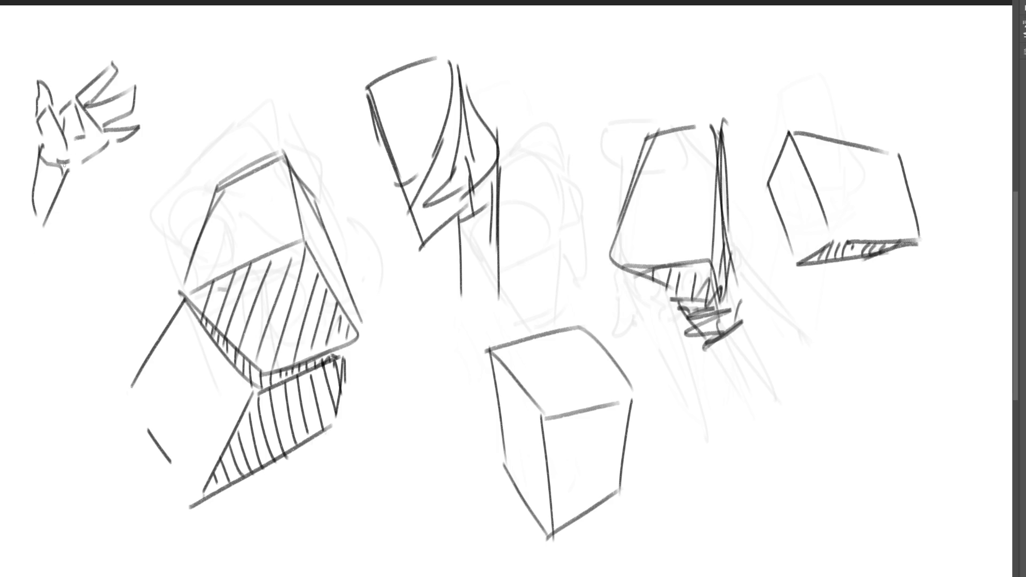
pyautogui.moveTo(64, 164); pyautogui.dragTo(49, 231)
pyautogui.moveTo(42, 148)
pyautogui.mouseDown()
pyautogui.moveTo(27, 220)
pyautogui.moveTo(38, 236)
pyautogui.mouseUp()
pyautogui.moveTo(68, 168); pyautogui.dragTo(40, 258)
pyautogui.moveTo(23, 194); pyautogui.dragTo(38, 265)
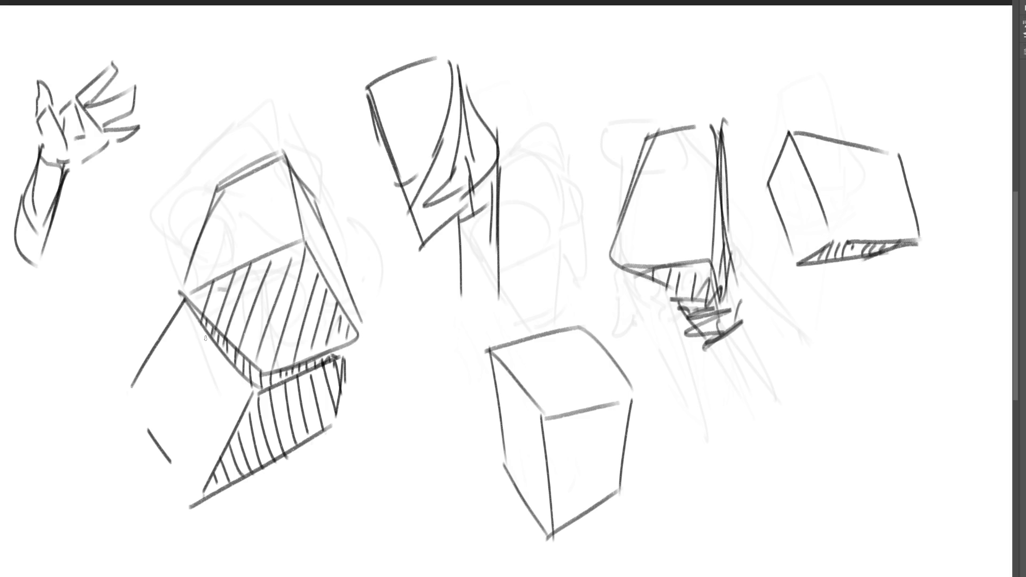
# - Add long vertical lines and hatching to the lower-left box face
pyautogui.moveTo(204, 316)
pyautogui.mouseDown()
pyautogui.moveTo(193, 511)
pyautogui.moveTo(210, 356)
pyautogui.moveTo(206, 480)
pyautogui.mouseUp()
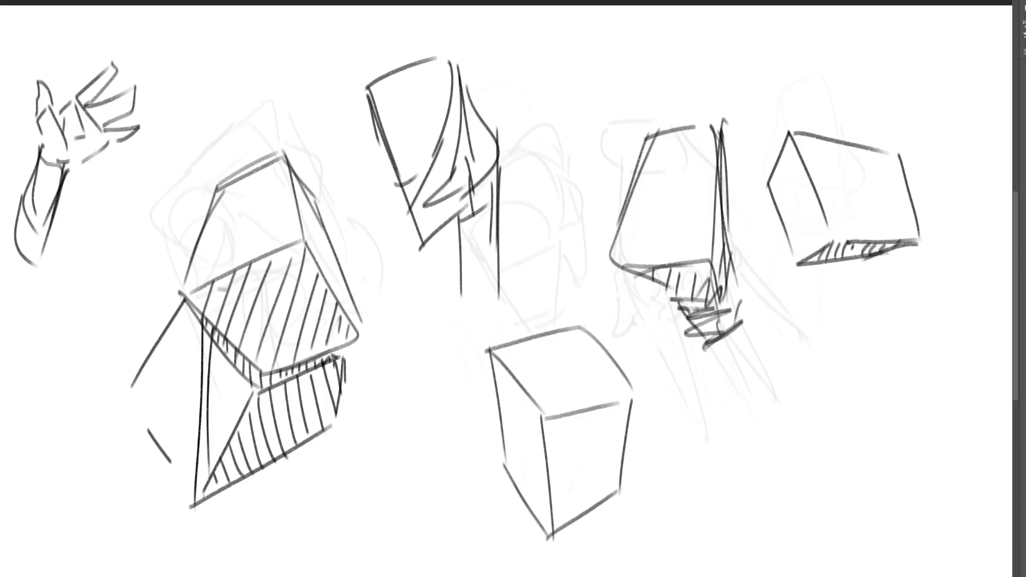
pyautogui.moveTo(221, 340)
pyautogui.mouseDown()
pyautogui.moveTo(216, 463)
pyautogui.moveTo(222, 456)
pyautogui.mouseUp()
pyautogui.moveTo(238, 361)
pyautogui.mouseDown()
pyautogui.moveTo(230, 439)
pyautogui.moveTo(240, 414)
pyautogui.mouseUp()
pyautogui.moveTo(254, 383); pyautogui.dragTo(245, 428)
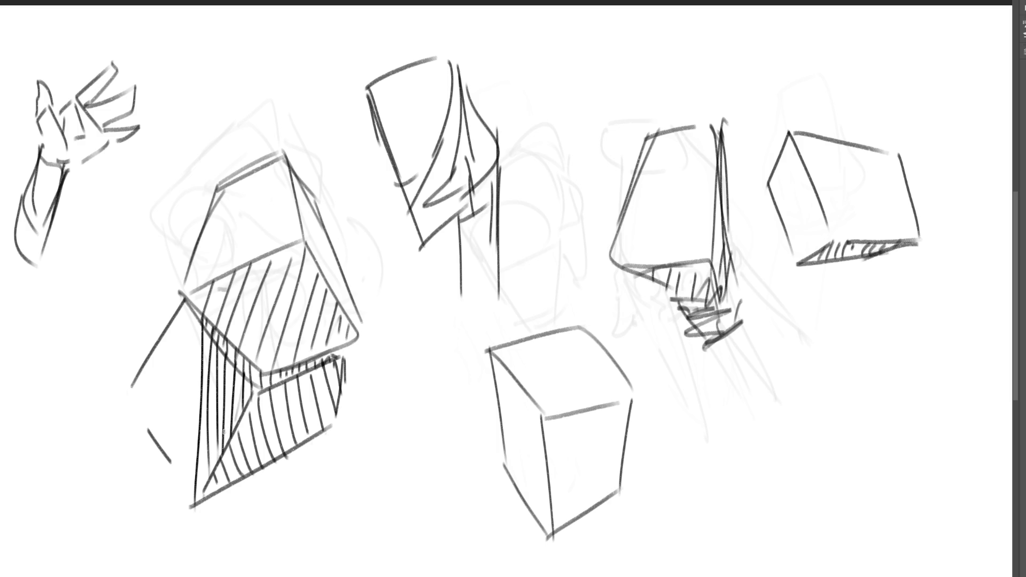
# - Draw a small four-sided shape and a star, then lighten the older sketches
pyautogui.moveTo(388, 356)
pyautogui.mouseDown()
pyautogui.moveTo(420, 385)
pyautogui.moveTo(430, 342)
pyautogui.moveTo(449, 370)
pyautogui.moveTo(420, 386)
pyautogui.mouseUp()
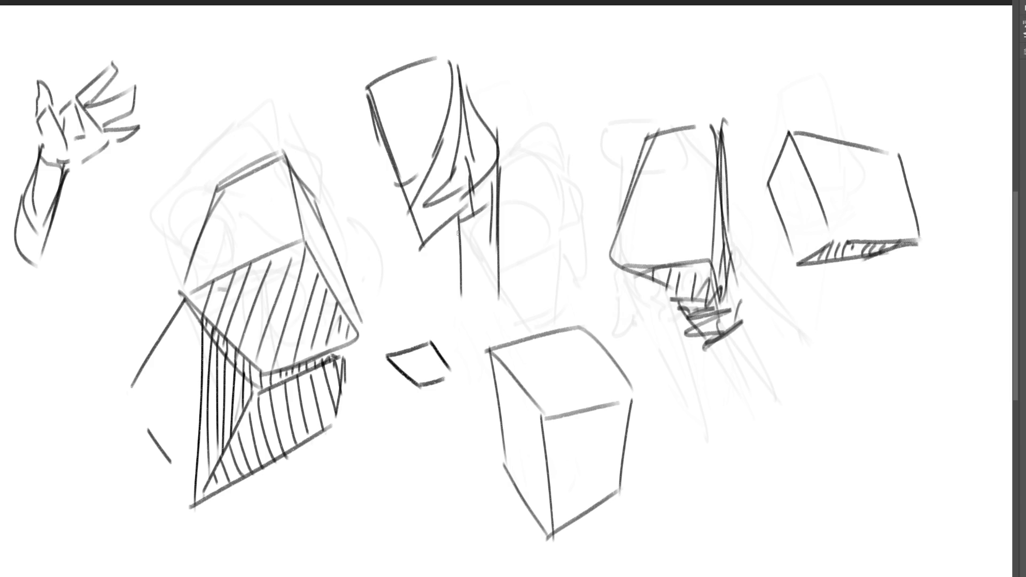
pyautogui.moveTo(568, 56)
pyautogui.mouseDown()
pyautogui.moveTo(556, 86)
pyautogui.moveTo(580, 89)
pyautogui.moveTo(544, 135)
pyautogui.moveTo(591, 143)
pyautogui.moveTo(607, 96)
pyautogui.moveTo(583, 87)
pyautogui.mouseUp()
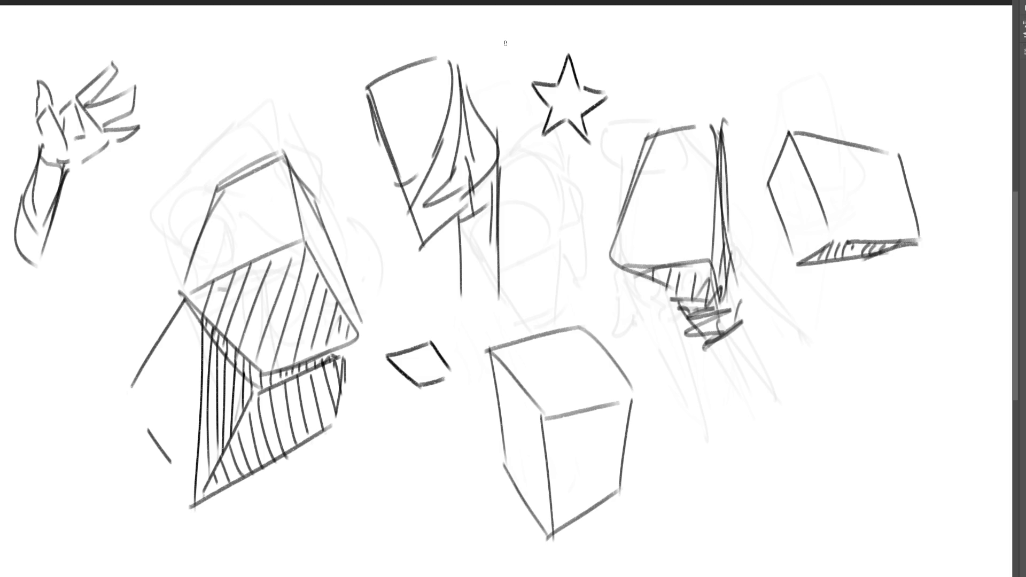
pyautogui.moveTo(620, 136)
pyautogui.mouseDown()
pyautogui.moveTo(695, 91)
pyautogui.moveTo(818, 72)
pyautogui.moveTo(700, 380)
pyautogui.moveTo(714, 393)
pyautogui.mouseUp()
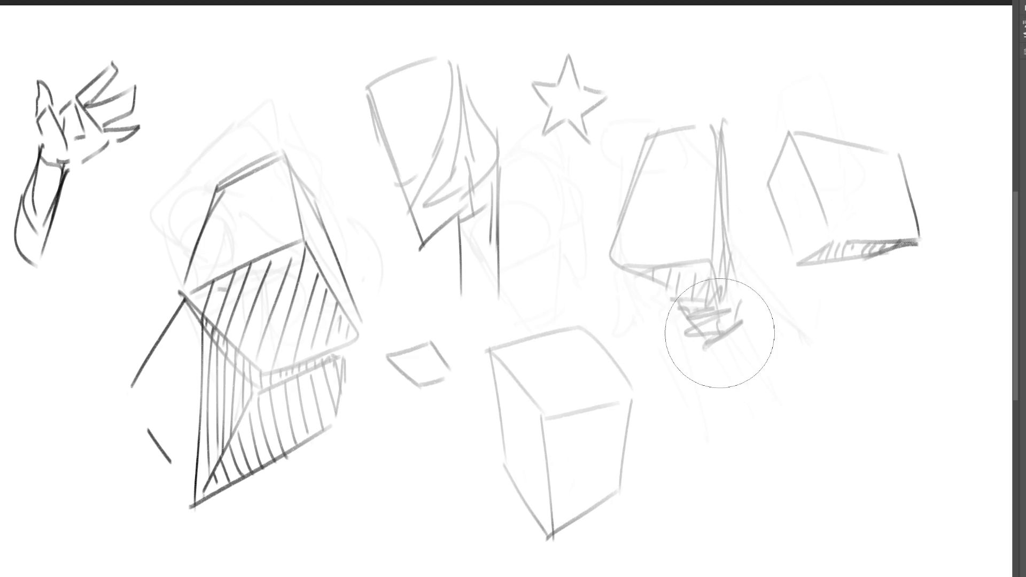
# - Clear the canvas and sketch a tall box outline near the top
pyautogui.press('Delete')
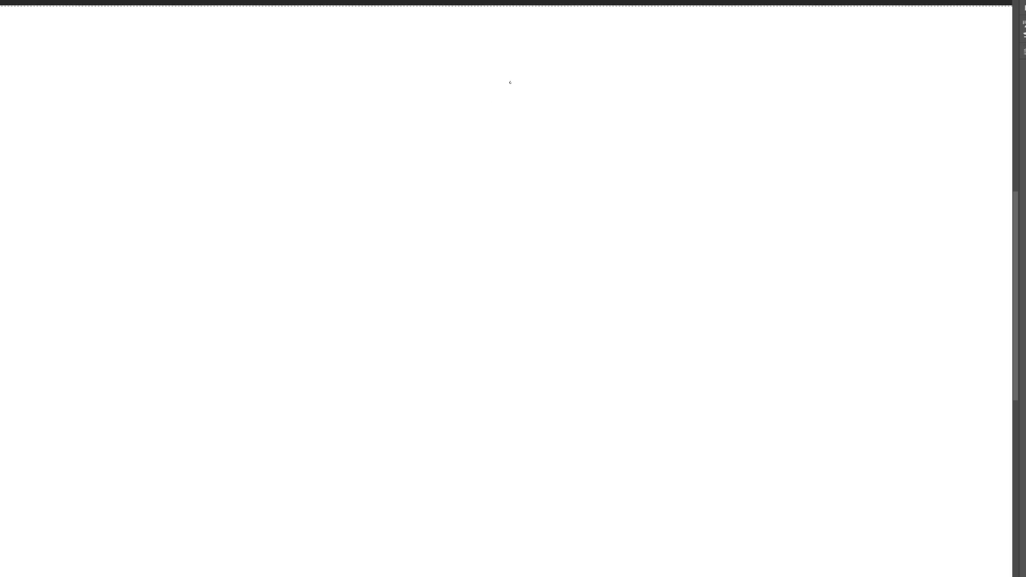
pyautogui.moveTo(511, 81); pyautogui.dragTo(503, 131)
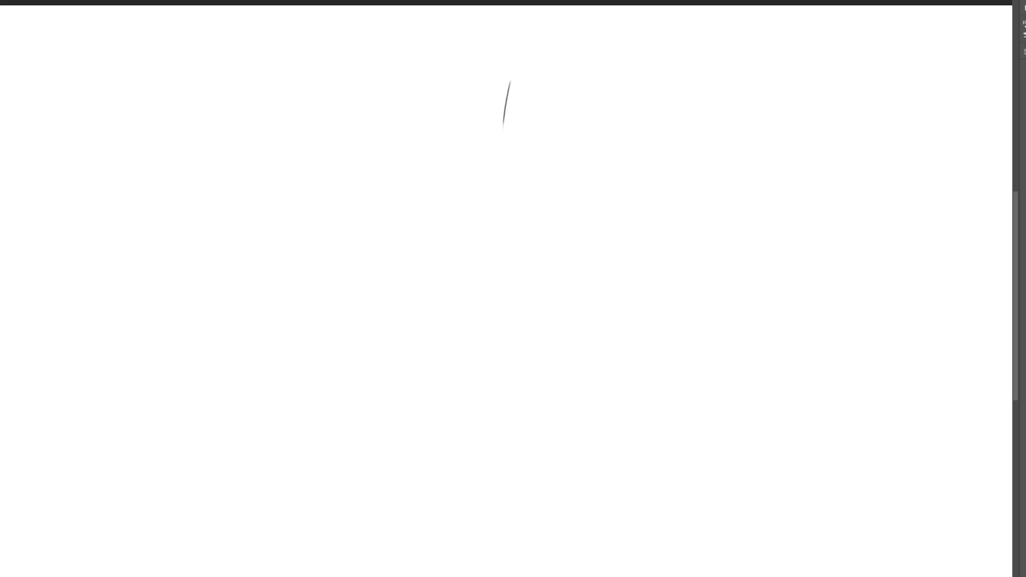
pyautogui.moveTo(508, 85)
pyautogui.mouseDown()
pyautogui.moveTo(551, 54)
pyautogui.moveTo(554, 123)
pyautogui.moveTo(500, 179)
pyautogui.moveTo(541, 166)
pyautogui.mouseUp()
pyautogui.moveTo(554, 58)
pyautogui.mouseDown()
pyautogui.moveTo(556, 181)
pyautogui.moveTo(580, 144)
pyautogui.moveTo(587, 215)
pyautogui.mouseUp()
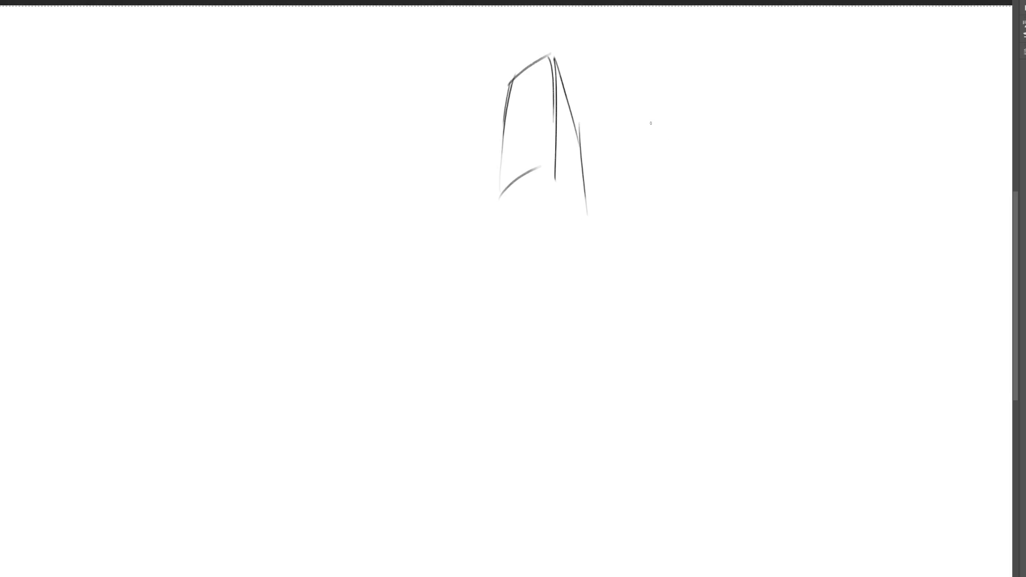
# - Sketch a larger box head to the right with a fin on its side
pyautogui.moveTo(651, 123)
pyautogui.mouseDown()
pyautogui.moveTo(618, 176)
pyautogui.moveTo(633, 219)
pyautogui.moveTo(698, 75)
pyautogui.moveTo(712, 68)
pyautogui.moveTo(740, 147)
pyautogui.moveTo(741, 214)
pyautogui.mouseUp()
pyautogui.moveTo(627, 171); pyautogui.dragTo(647, 323)
pyautogui.moveTo(637, 307)
pyautogui.mouseDown()
pyautogui.moveTo(692, 227)
pyautogui.moveTo(739, 213)
pyautogui.mouseUp()
pyautogui.moveTo(746, 211); pyautogui.dragTo(770, 236)
pyautogui.moveTo(716, 78)
pyautogui.mouseDown()
pyautogui.moveTo(782, 187)
pyautogui.moveTo(801, 255)
pyautogui.mouseUp()
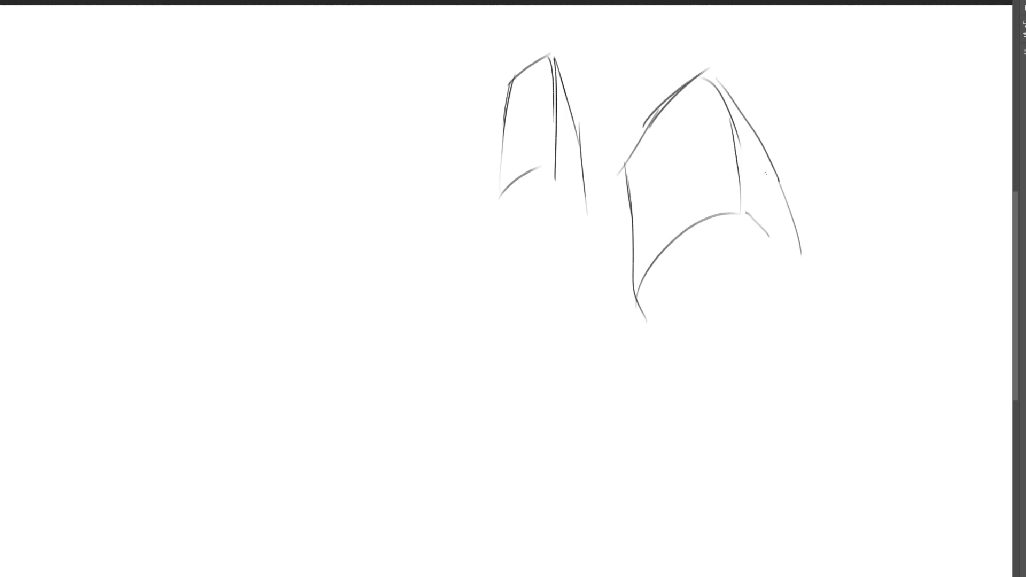
pyautogui.moveTo(777, 179)
pyautogui.mouseDown()
pyautogui.moveTo(784, 170)
pyautogui.moveTo(782, 182)
pyautogui.mouseUp()
# - Add underside strokes, fins, an eye and face marks to the right box
pyautogui.moveTo(632, 233)
pyautogui.mouseDown()
pyautogui.moveTo(618, 234)
pyautogui.moveTo(631, 234)
pyautogui.mouseUp()
pyautogui.moveTo(654, 306); pyautogui.dragTo(706, 309)
pyautogui.moveTo(754, 264); pyautogui.dragTo(755, 267)
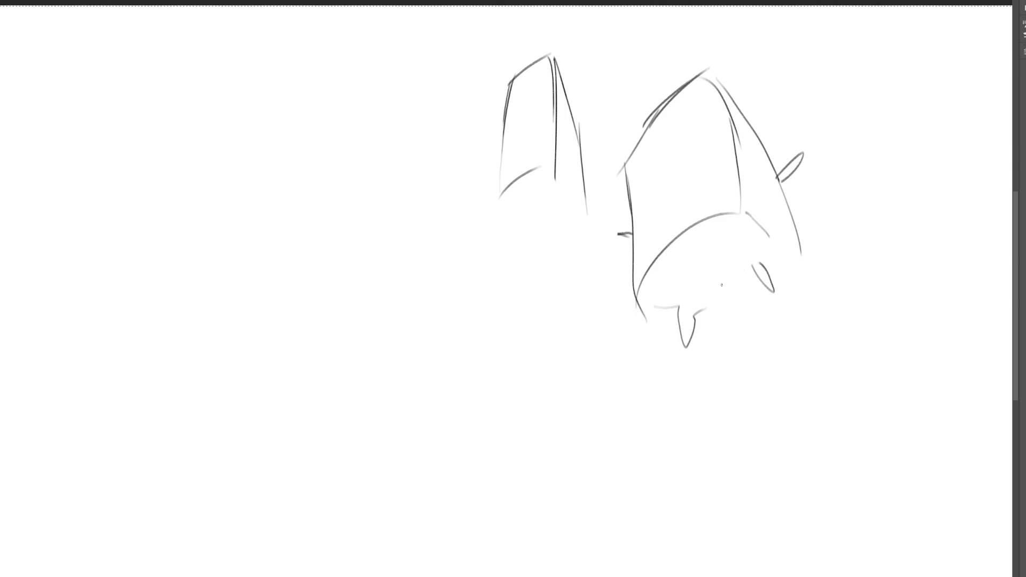
pyautogui.moveTo(653, 314)
pyautogui.mouseDown()
pyautogui.moveTo(672, 324)
pyautogui.moveTo(749, 311)
pyautogui.mouseUp()
pyautogui.moveTo(801, 259); pyautogui.dragTo(788, 284)
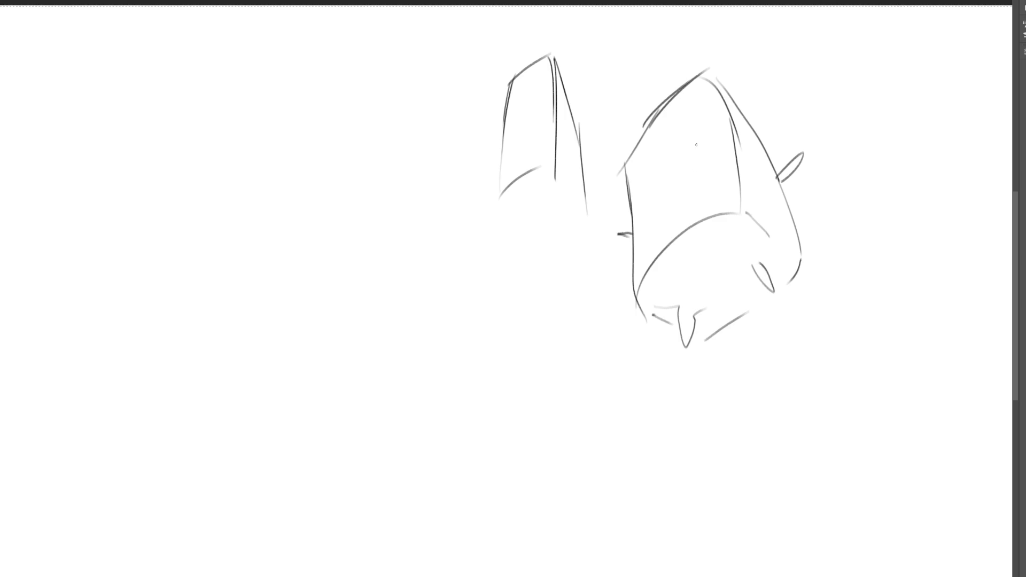
pyautogui.moveTo(689, 138)
pyautogui.mouseDown()
pyautogui.moveTo(703, 125)
pyautogui.moveTo(688, 135)
pyautogui.mouseUp()
pyautogui.moveTo(647, 166)
pyautogui.mouseDown()
pyautogui.moveTo(644, 183)
pyautogui.moveTo(645, 151)
pyautogui.mouseUp()
pyautogui.moveTo(686, 112); pyautogui.dragTo(667, 174)
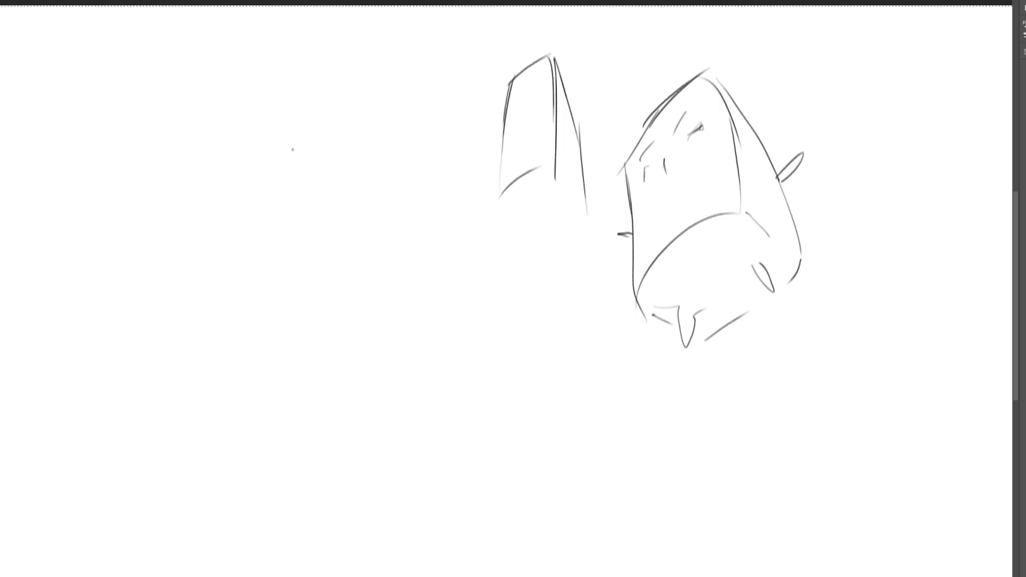
# - Sketch a cube on the left with marks on its lower face
pyautogui.moveTo(256, 189)
pyautogui.mouseDown()
pyautogui.moveTo(322, 111)
pyautogui.moveTo(352, 214)
pyautogui.moveTo(266, 302)
pyautogui.moveTo(339, 234)
pyautogui.mouseUp()
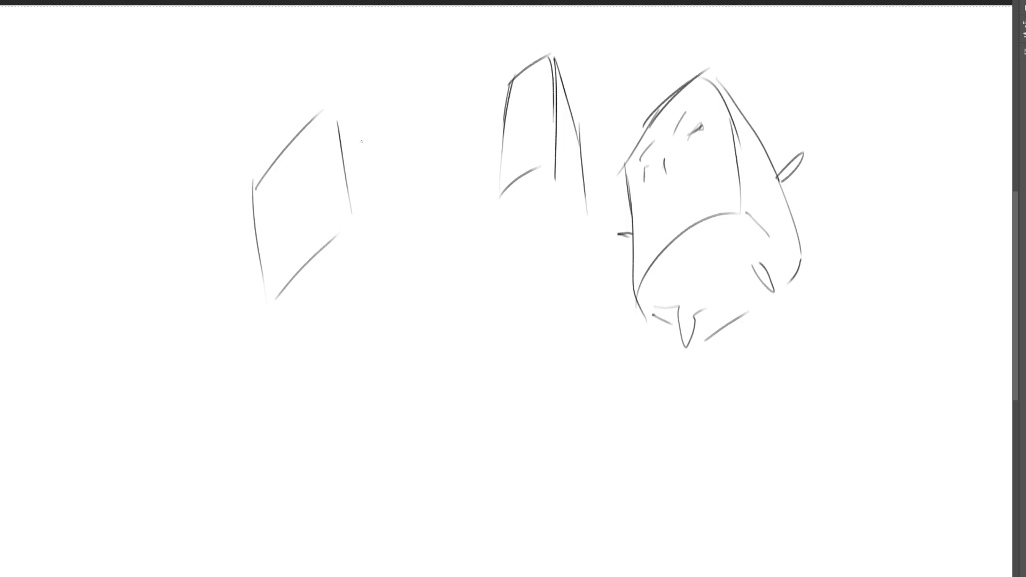
pyautogui.moveTo(343, 118); pyautogui.dragTo(406, 238)
pyautogui.moveTo(361, 214); pyautogui.dragTo(401, 279)
pyautogui.moveTo(262, 293)
pyautogui.mouseDown()
pyautogui.moveTo(316, 315)
pyautogui.moveTo(386, 287)
pyautogui.mouseUp()
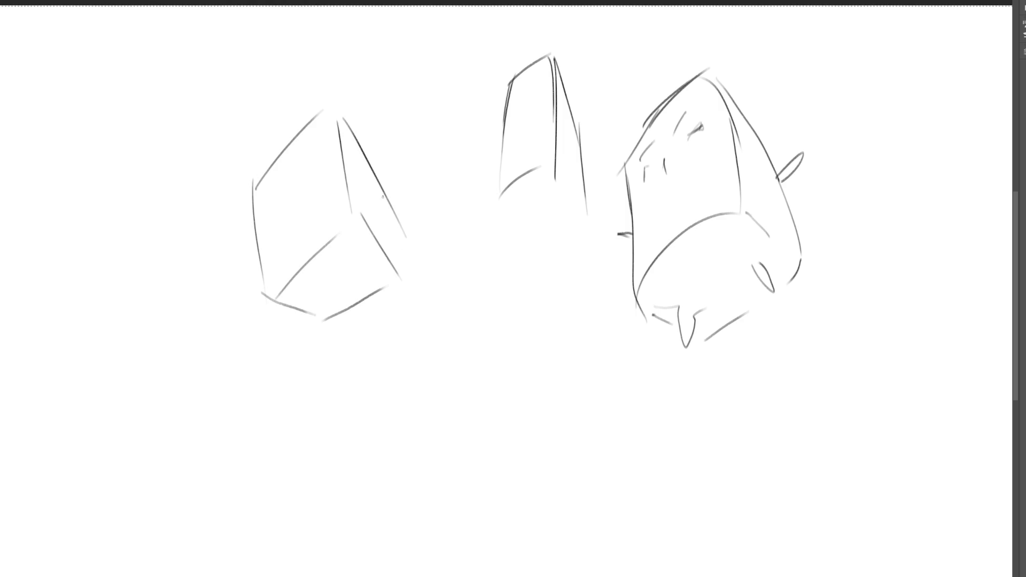
pyautogui.moveTo(374, 179); pyautogui.dragTo(396, 270)
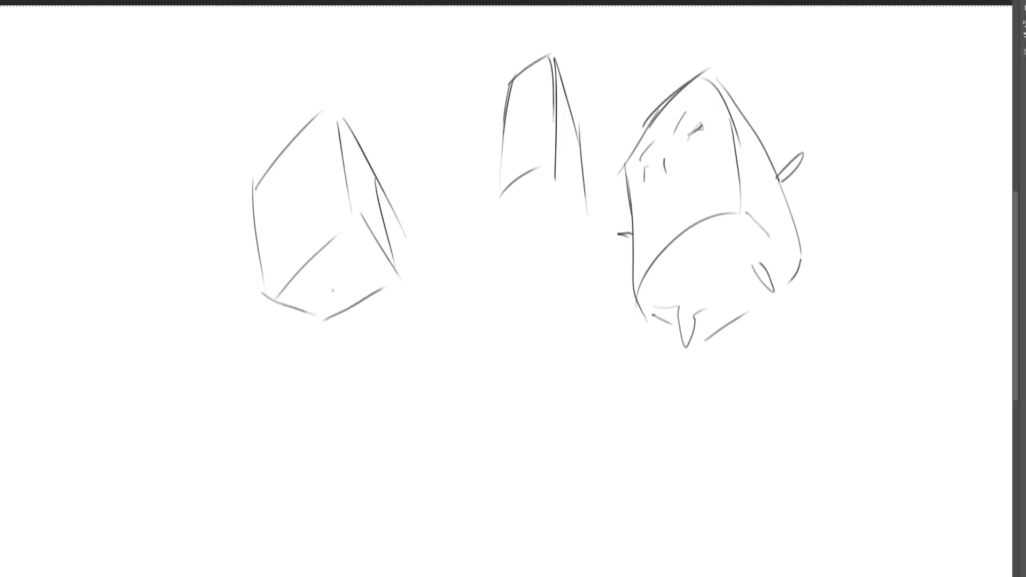
pyautogui.moveTo(315, 298)
pyautogui.mouseDown()
pyautogui.moveTo(358, 261)
pyautogui.moveTo(349, 286)
pyautogui.moveTo(353, 246)
pyautogui.moveTo(362, 266)
pyautogui.moveTo(327, 301)
pyautogui.moveTo(358, 269)
pyautogui.mouseUp()
# - Sketch a small centre box head with a tongue-like drip and ears
pyautogui.moveTo(462, 252)
pyautogui.mouseDown()
pyautogui.moveTo(465, 312)
pyautogui.moveTo(500, 231)
pyautogui.mouseUp()
pyautogui.moveTo(524, 228); pyautogui.dragTo(554, 292)
pyautogui.moveTo(476, 326); pyautogui.dragTo(533, 313)
pyautogui.moveTo(505, 251)
pyautogui.mouseDown()
pyautogui.moveTo(476, 270)
pyautogui.moveTo(519, 274)
pyautogui.moveTo(516, 252)
pyautogui.moveTo(458, 291)
pyautogui.mouseUp()
pyautogui.moveTo(549, 266); pyautogui.dragTo(560, 266)
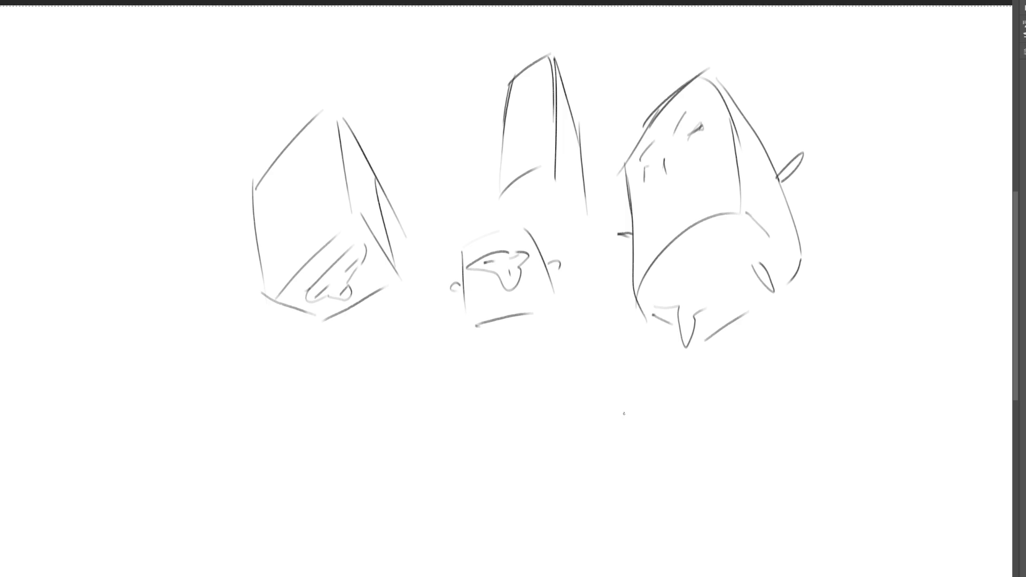
# - Draw the open hand's palm outline and top edge below the centre box
pyautogui.moveTo(570, 442)
pyautogui.mouseDown()
pyautogui.moveTo(556, 396)
pyautogui.moveTo(582, 366)
pyautogui.moveTo(610, 424)
pyautogui.mouseUp()
pyautogui.moveTo(557, 396); pyautogui.dragTo(571, 447)
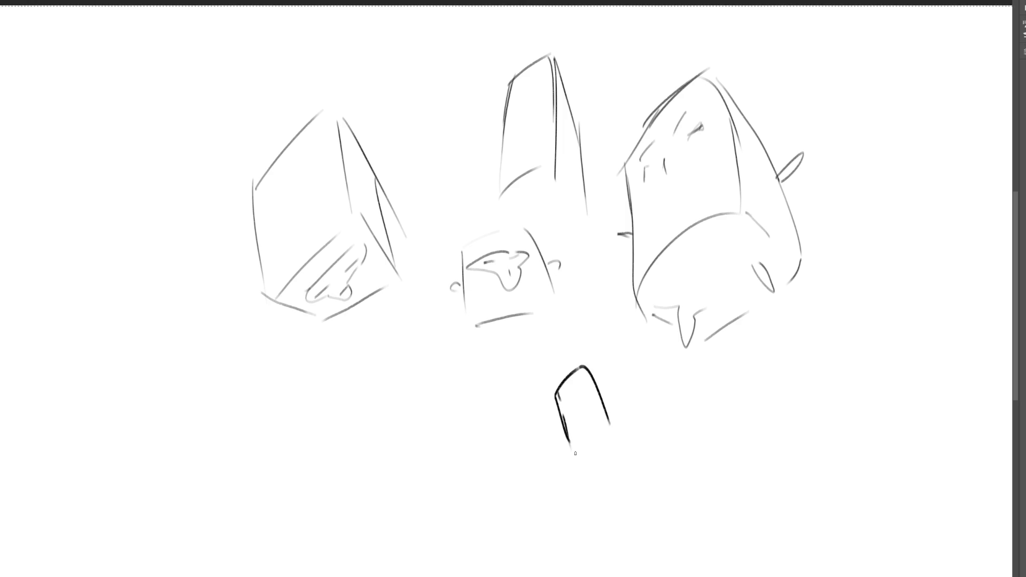
pyautogui.moveTo(530, 330); pyautogui.dragTo(578, 353)
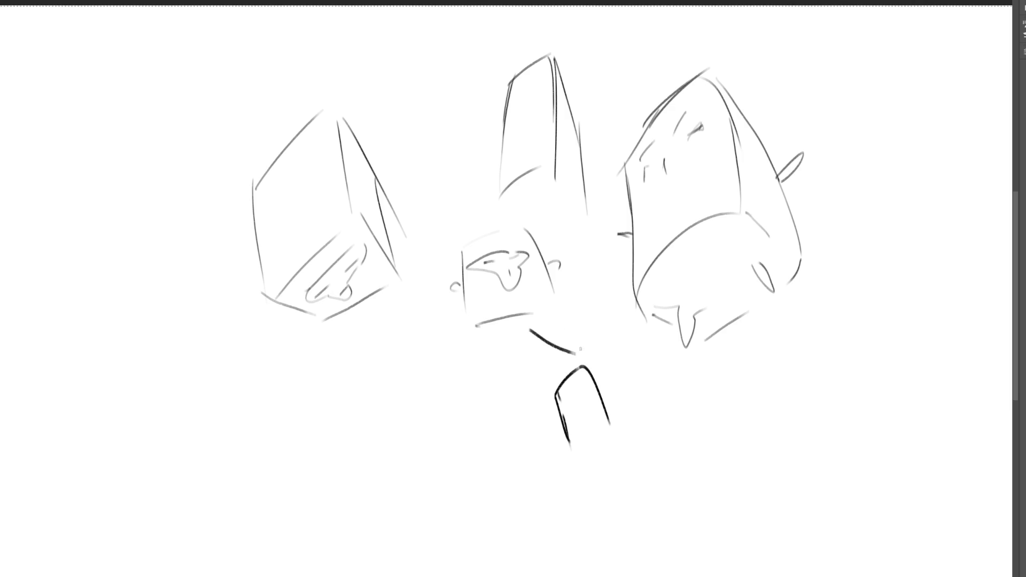
pyautogui.moveTo(483, 351)
pyautogui.mouseDown()
pyautogui.moveTo(540, 406)
pyautogui.moveTo(532, 428)
pyautogui.moveTo(566, 446)
pyautogui.mouseUp()
pyautogui.moveTo(509, 418)
pyautogui.mouseDown()
pyautogui.moveTo(472, 463)
pyautogui.moveTo(534, 445)
pyautogui.mouseUp()
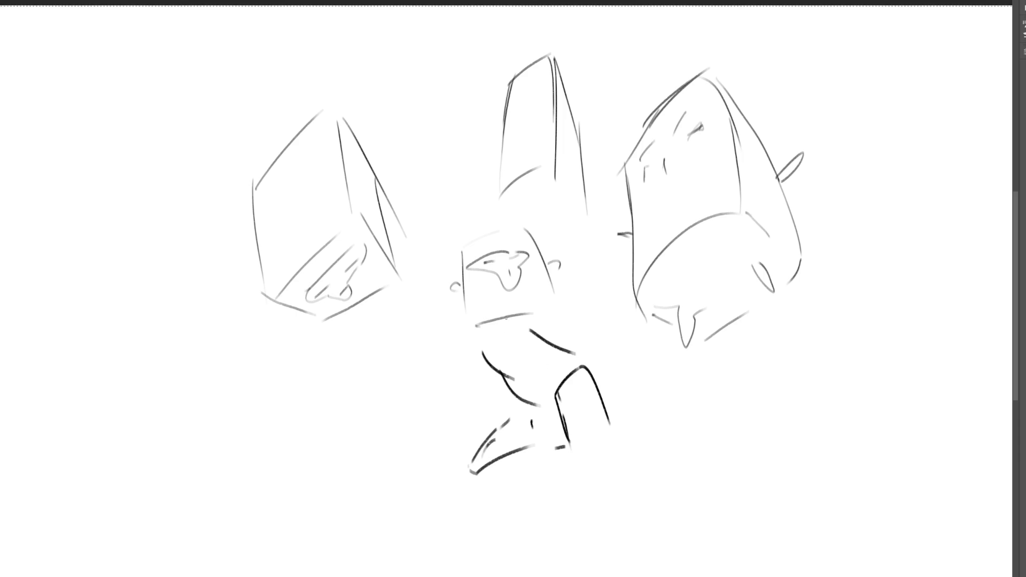
pyautogui.moveTo(455, 353); pyautogui.dragTo(485, 420)
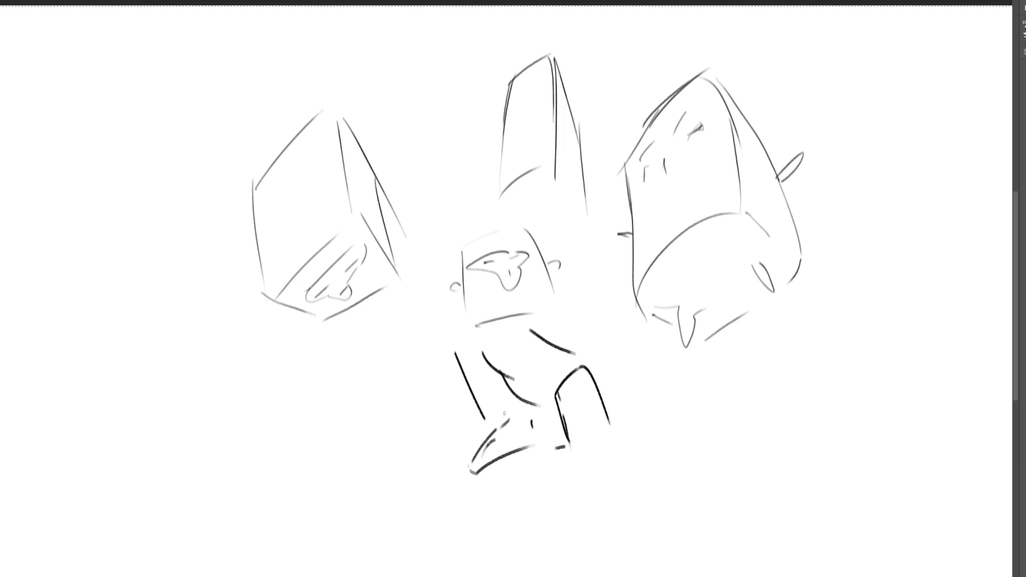
pyautogui.moveTo(455, 344)
pyautogui.mouseDown()
pyautogui.moveTo(513, 329)
pyautogui.moveTo(396, 359)
pyautogui.moveTo(354, 401)
pyautogui.moveTo(401, 377)
pyautogui.moveTo(422, 388)
pyautogui.moveTo(436, 426)
pyautogui.mouseUp()
# - Add the fingers, a long bottom finger and a crease line to the hand
pyautogui.moveTo(446, 439); pyautogui.dragTo(454, 446)
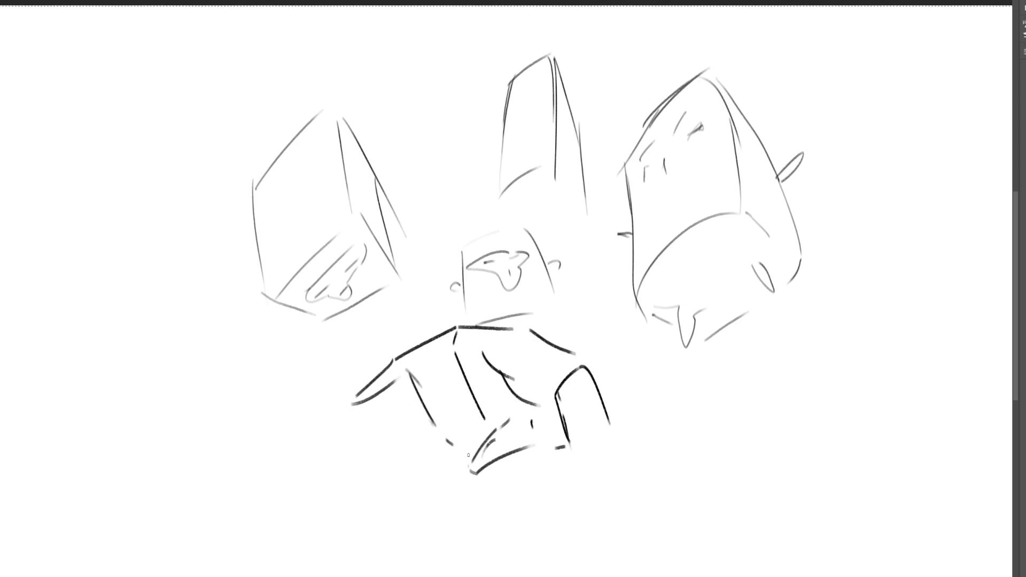
pyautogui.moveTo(409, 373); pyautogui.dragTo(368, 431)
pyautogui.moveTo(398, 384)
pyautogui.mouseDown()
pyautogui.moveTo(363, 456)
pyautogui.moveTo(415, 436)
pyautogui.moveTo(418, 473)
pyautogui.moveTo(406, 493)
pyautogui.mouseUp()
pyautogui.moveTo(446, 460); pyautogui.dragTo(426, 477)
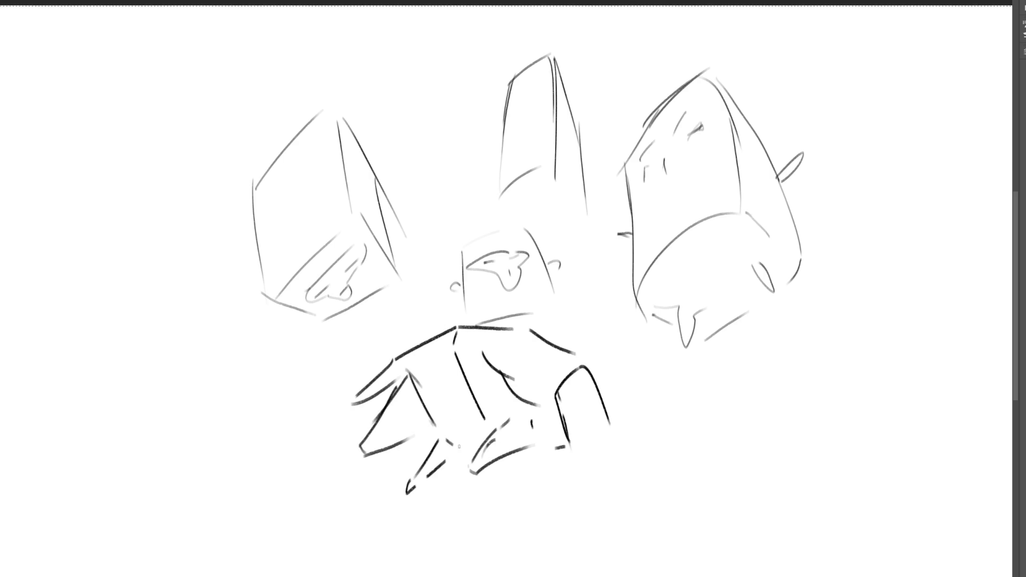
pyautogui.moveTo(470, 440); pyautogui.dragTo(454, 448)
pyautogui.moveTo(438, 367); pyautogui.dragTo(445, 384)
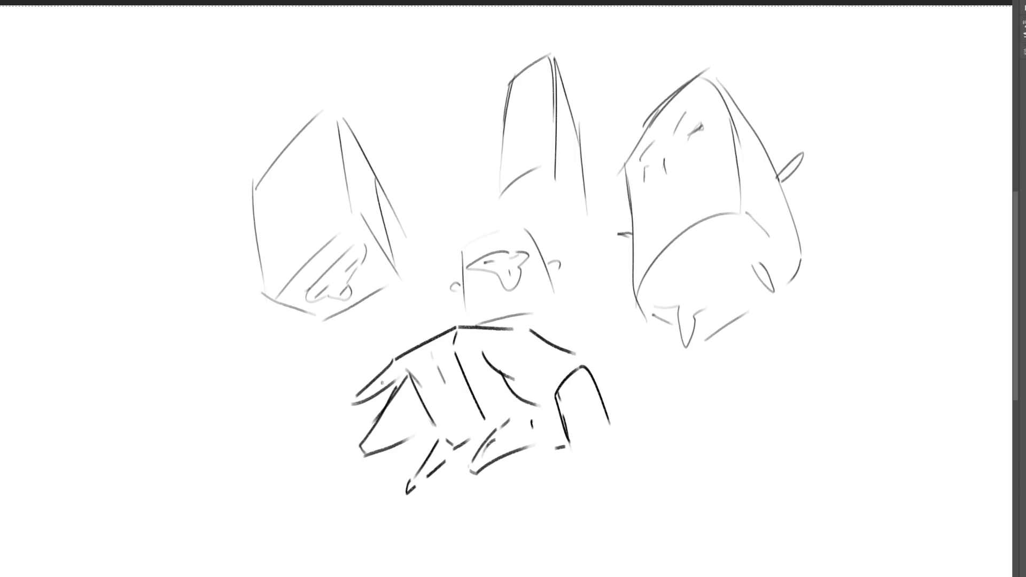
pyautogui.moveTo(383, 377)
pyautogui.mouseDown()
pyautogui.moveTo(403, 437)
pyautogui.moveTo(429, 469)
pyautogui.mouseUp()
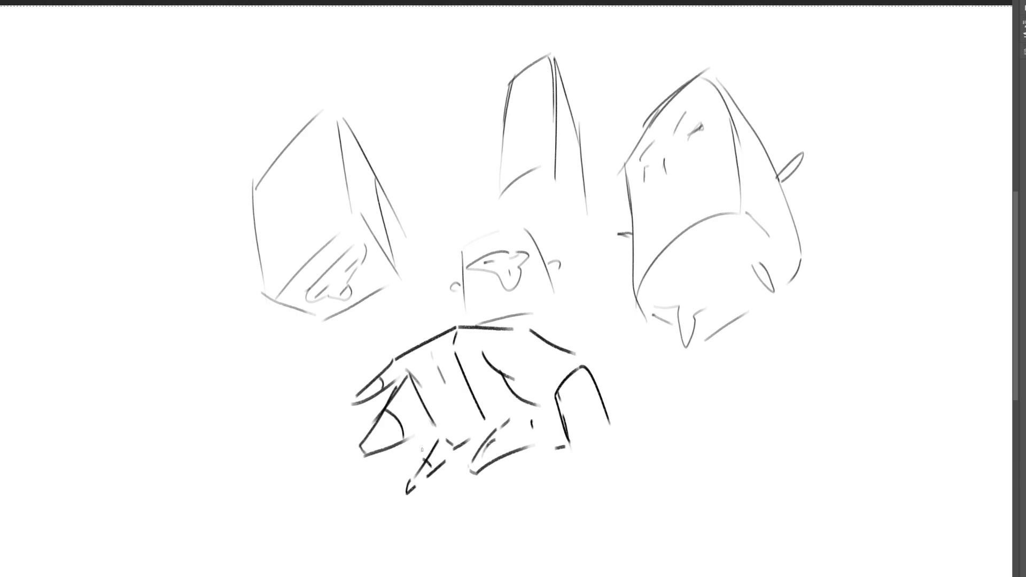
# - Start a small tent-shaped box sketch at the far left of the canvas
pyautogui.moveTo(118, 198); pyautogui.dragTo(128, 235)
pyautogui.moveTo(116, 198); pyautogui.dragTo(150, 152)
pyautogui.moveTo(150, 154)
pyautogui.mouseDown()
pyautogui.moveTo(160, 198)
pyautogui.moveTo(131, 209)
pyautogui.moveTo(145, 220)
pyautogui.moveTo(135, 244)
pyautogui.moveTo(175, 221)
pyautogui.mouseUp()
# - Turn the far-left sketch into a small hand with raised fingers and a wrist
pyautogui.moveTo(161, 187)
pyautogui.mouseDown()
pyautogui.moveTo(185, 151)
pyautogui.moveTo(185, 188)
pyautogui.mouseUp()
pyautogui.moveTo(185, 128); pyautogui.dragTo(184, 155)
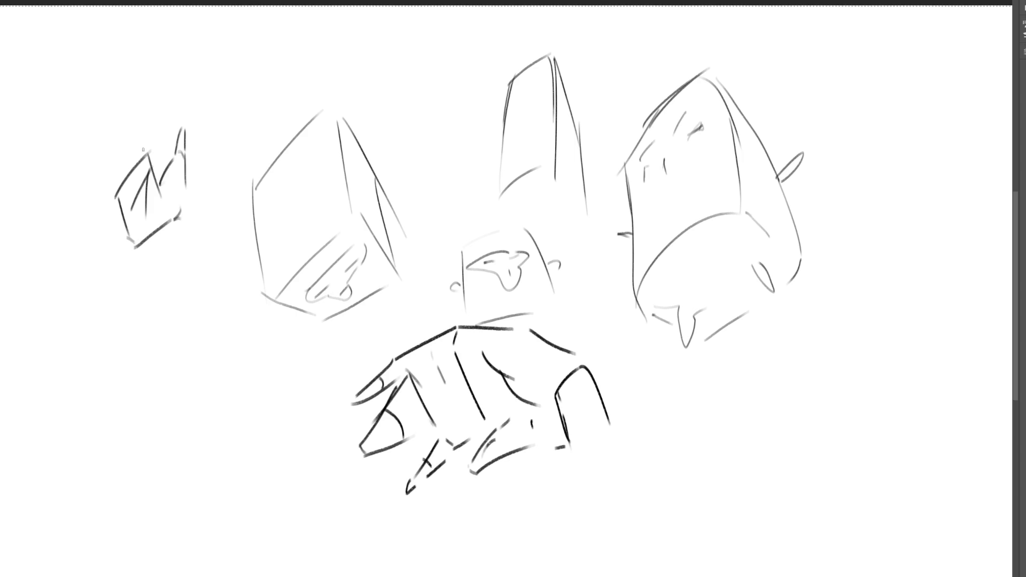
pyautogui.moveTo(119, 188); pyautogui.dragTo(161, 180)
pyautogui.moveTo(137, 102)
pyautogui.mouseDown()
pyautogui.moveTo(143, 153)
pyautogui.moveTo(153, 142)
pyautogui.moveTo(131, 168)
pyautogui.mouseUp()
pyautogui.moveTo(120, 128); pyautogui.dragTo(118, 174)
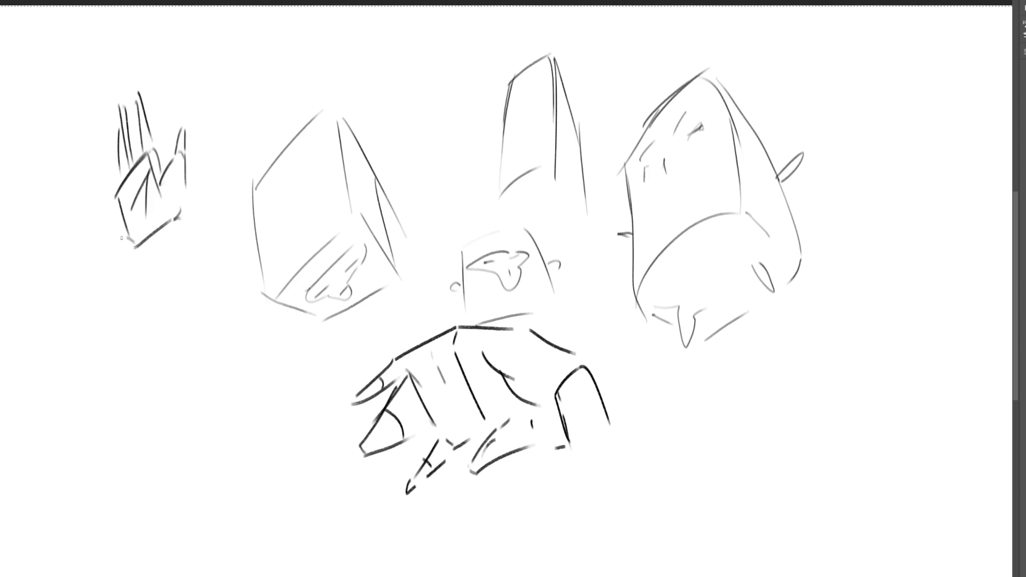
pyautogui.moveTo(136, 246); pyautogui.dragTo(171, 220)
pyautogui.moveTo(147, 243)
pyautogui.mouseDown()
pyautogui.moveTo(172, 222)
pyautogui.moveTo(147, 245)
pyautogui.moveTo(161, 284)
pyautogui.mouseUp()
pyautogui.moveTo(170, 231); pyautogui.dragTo(184, 291)
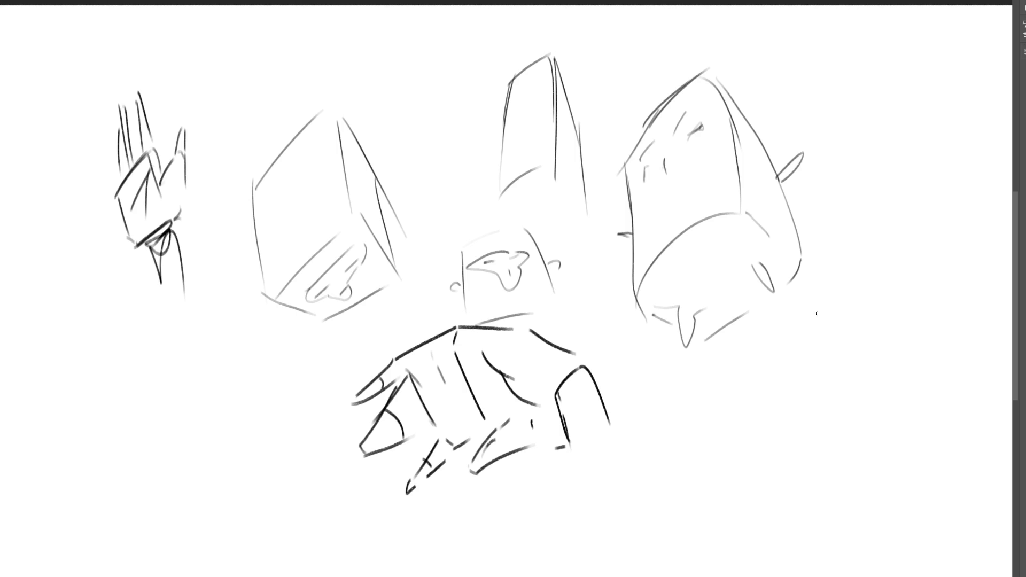
# - Outline a fist shape at the lower right, beside the finned head
pyautogui.moveTo(835, 303); pyautogui.dragTo(801, 346)
pyautogui.moveTo(834, 305); pyautogui.dragTo(865, 321)
pyautogui.moveTo(867, 323); pyautogui.dragTo(870, 352)
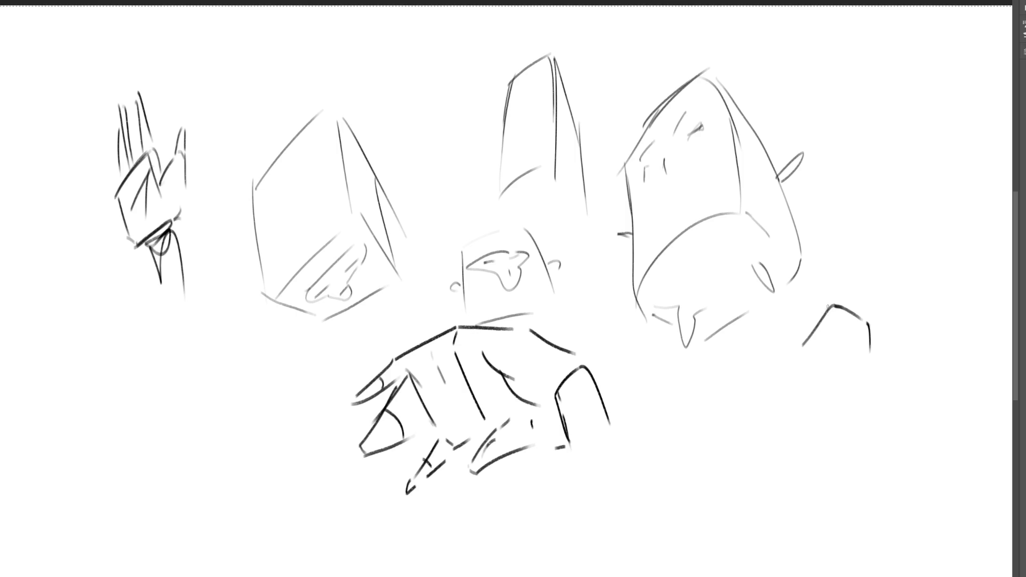
pyautogui.moveTo(829, 306)
pyautogui.mouseDown()
pyautogui.moveTo(807, 397)
pyautogui.moveTo(826, 409)
pyautogui.mouseUp()
pyautogui.moveTo(806, 420)
pyautogui.mouseDown()
pyautogui.moveTo(866, 372)
pyautogui.moveTo(874, 393)
pyautogui.mouseUp()
pyautogui.moveTo(874, 393)
pyautogui.mouseDown()
pyautogui.moveTo(826, 417)
pyautogui.moveTo(862, 391)
pyautogui.mouseUp()
# - Hatch the fist, add a long vertical edge, and shape its knuckles and fingers
pyautogui.moveTo(870, 342)
pyautogui.mouseDown()
pyautogui.moveTo(872, 401)
pyautogui.moveTo(823, 418)
pyautogui.moveTo(815, 454)
pyautogui.mouseUp()
pyautogui.moveTo(823, 417); pyautogui.dragTo(866, 375)
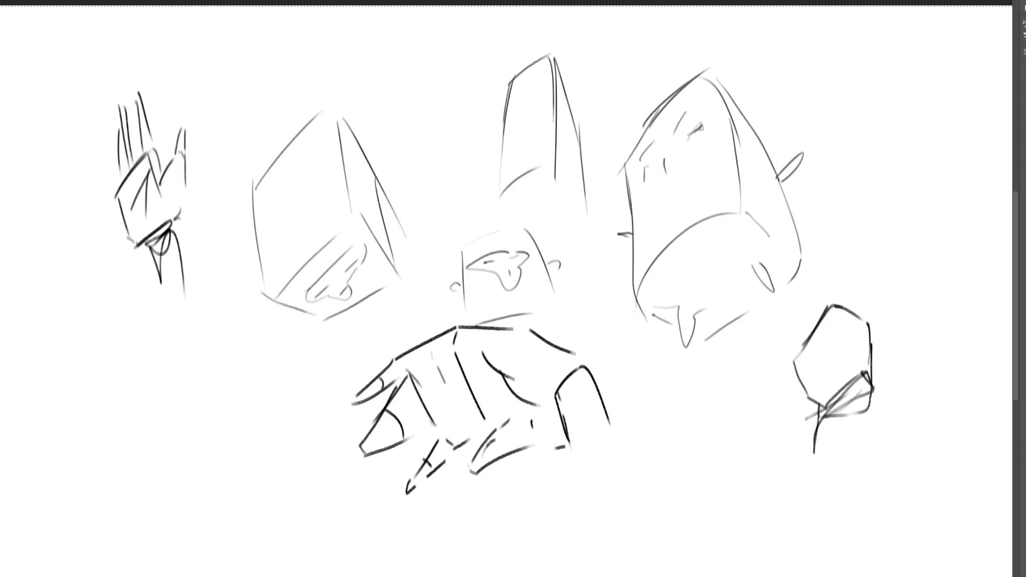
pyautogui.moveTo(867, 323); pyautogui.dragTo(869, 459)
pyautogui.moveTo(872, 377); pyautogui.dragTo(879, 366)
pyautogui.moveTo(891, 353)
pyautogui.mouseDown()
pyautogui.moveTo(872, 387)
pyautogui.moveTo(893, 298)
pyautogui.mouseUp()
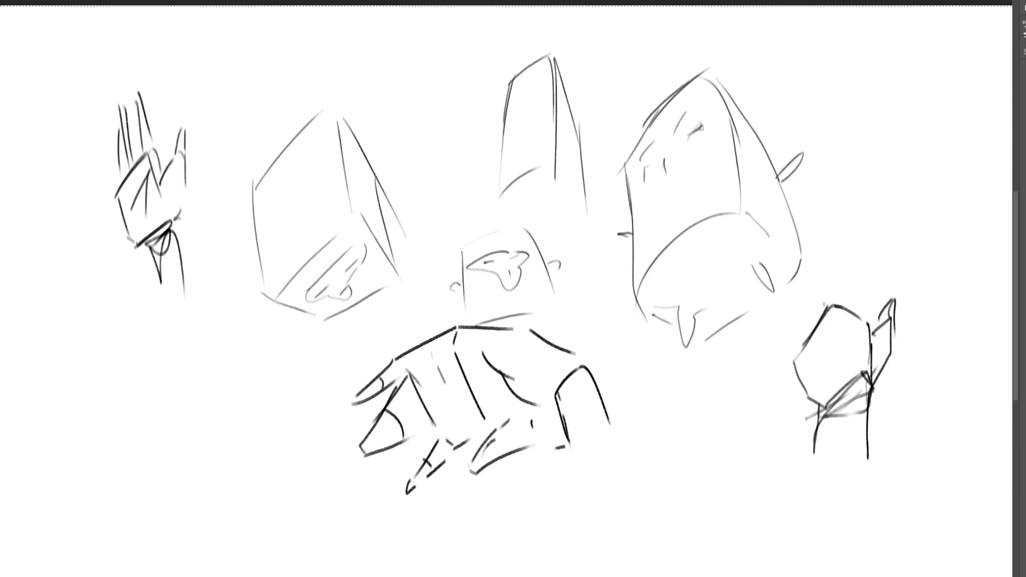
pyautogui.moveTo(824, 304)
pyautogui.mouseDown()
pyautogui.moveTo(858, 300)
pyautogui.moveTo(805, 337)
pyautogui.moveTo(795, 375)
pyautogui.moveTo(797, 342)
pyautogui.mouseUp()
pyautogui.moveTo(861, 298); pyautogui.dragTo(876, 327)
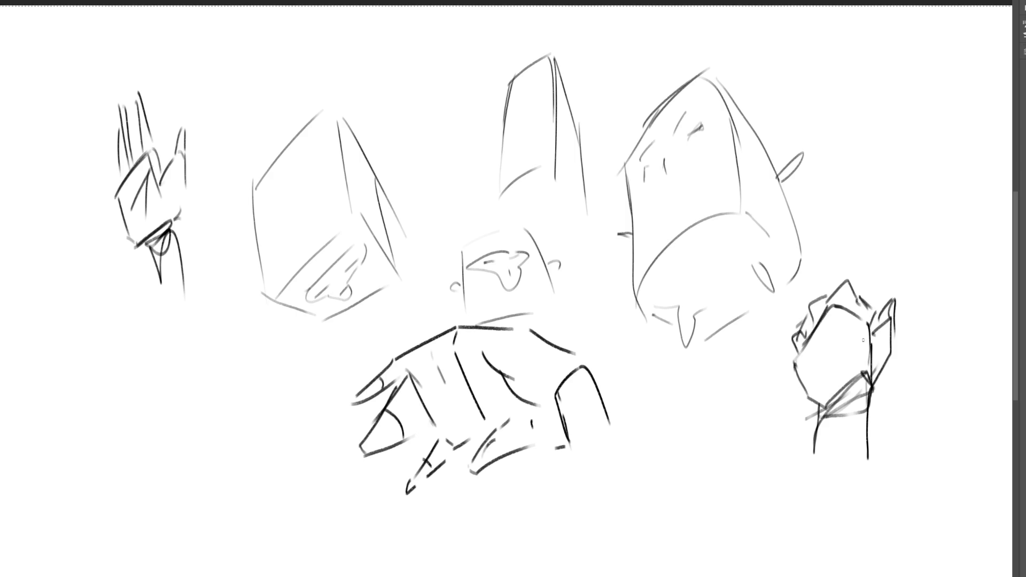
pyautogui.moveTo(817, 311); pyautogui.dragTo(829, 376)
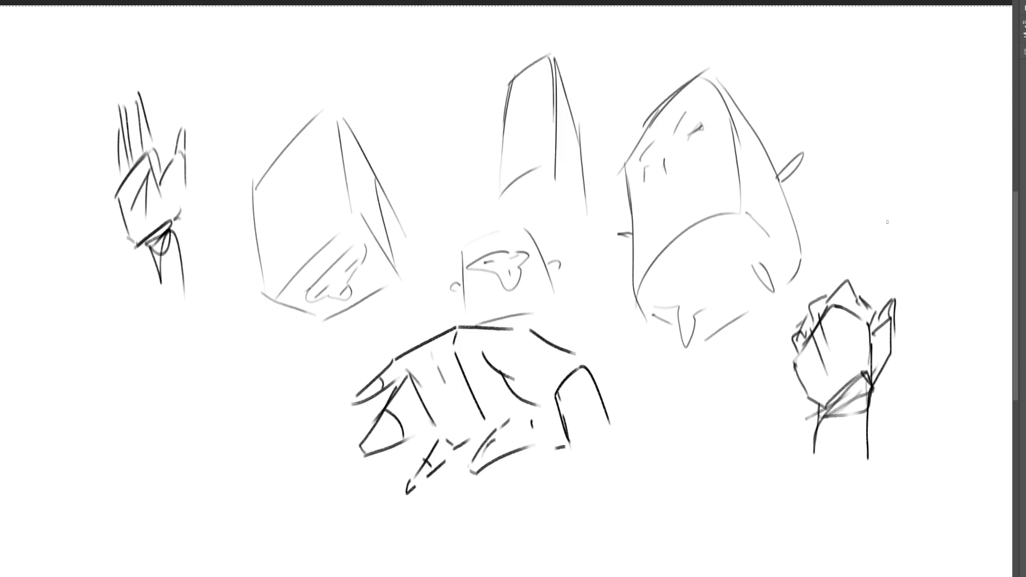
# - Erase the dark top line of the middle box head and redraw its top and side
pyautogui.moveTo(459, 251); pyautogui.dragTo(541, 232)
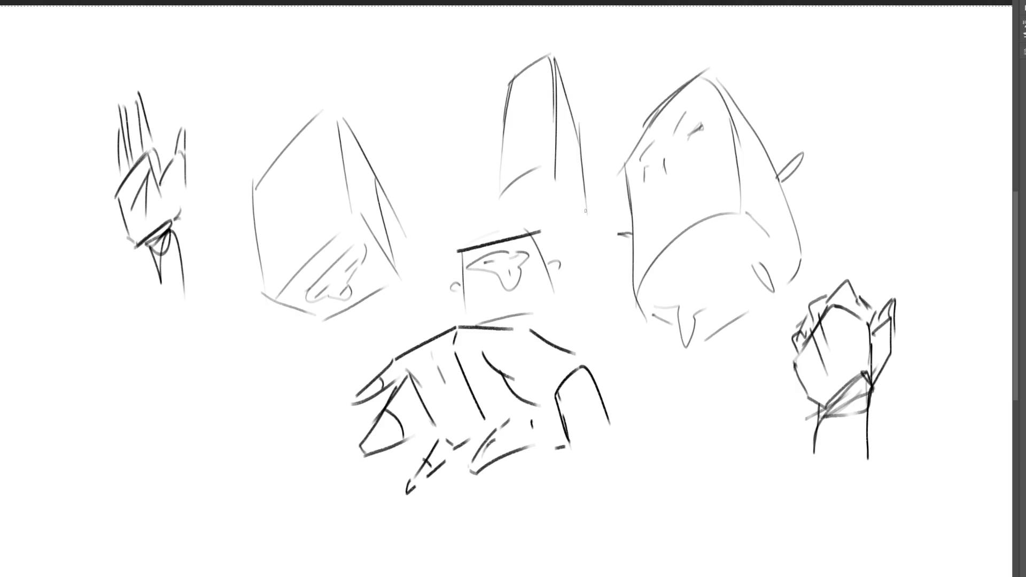
pyautogui.moveTo(539, 231); pyautogui.dragTo(527, 238)
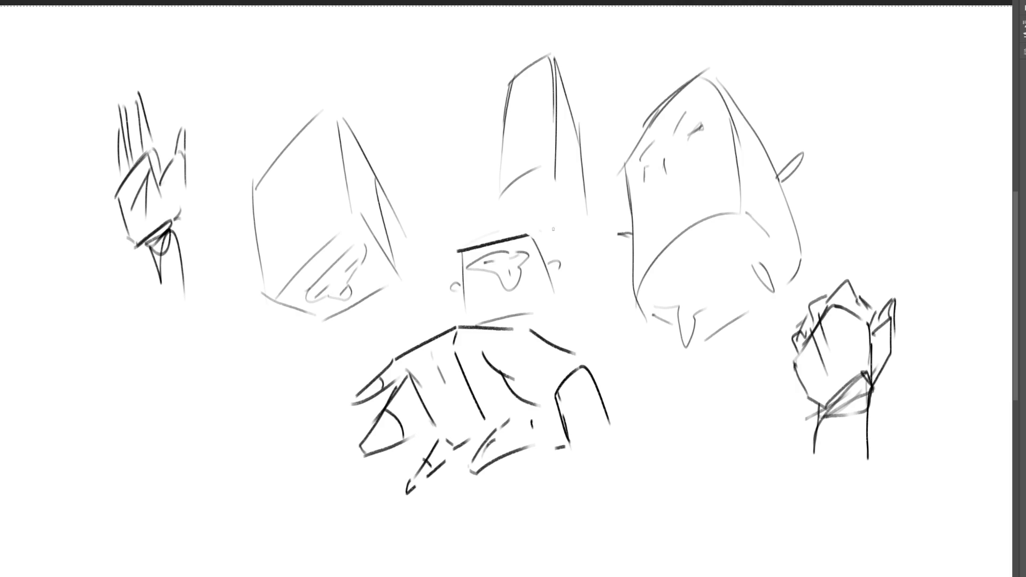
pyautogui.moveTo(462, 249); pyautogui.dragTo(528, 236)
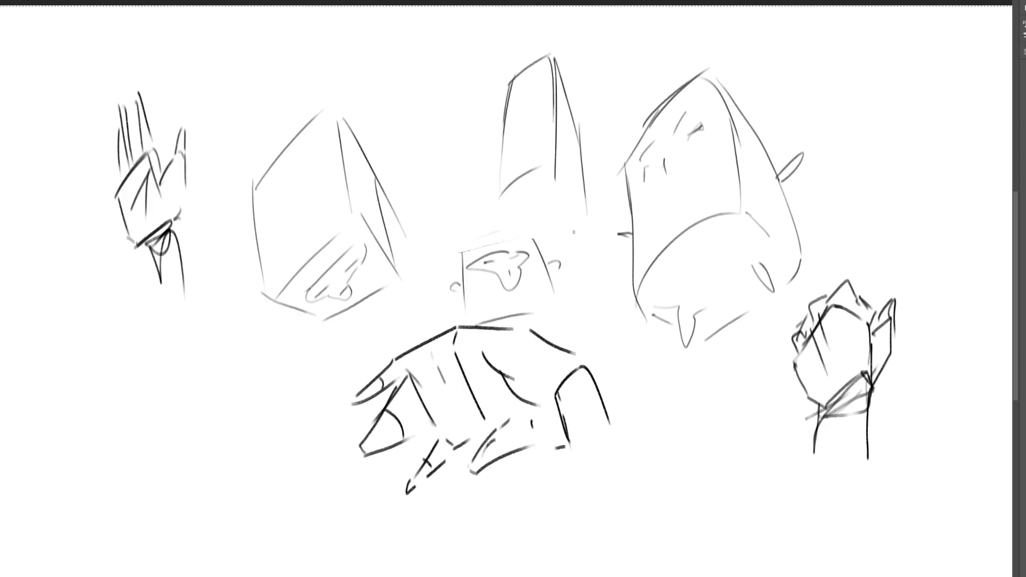
pyautogui.moveTo(565, 306); pyautogui.dragTo(557, 343)
pyautogui.moveTo(532, 243); pyautogui.dragTo(563, 312)
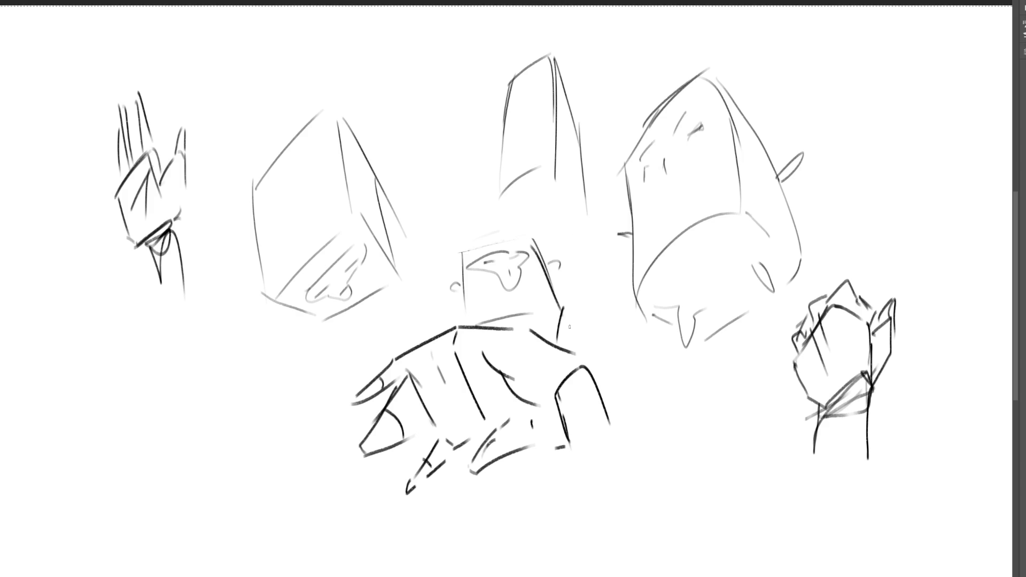
pyautogui.moveTo(458, 250); pyautogui.dragTo(512, 243)
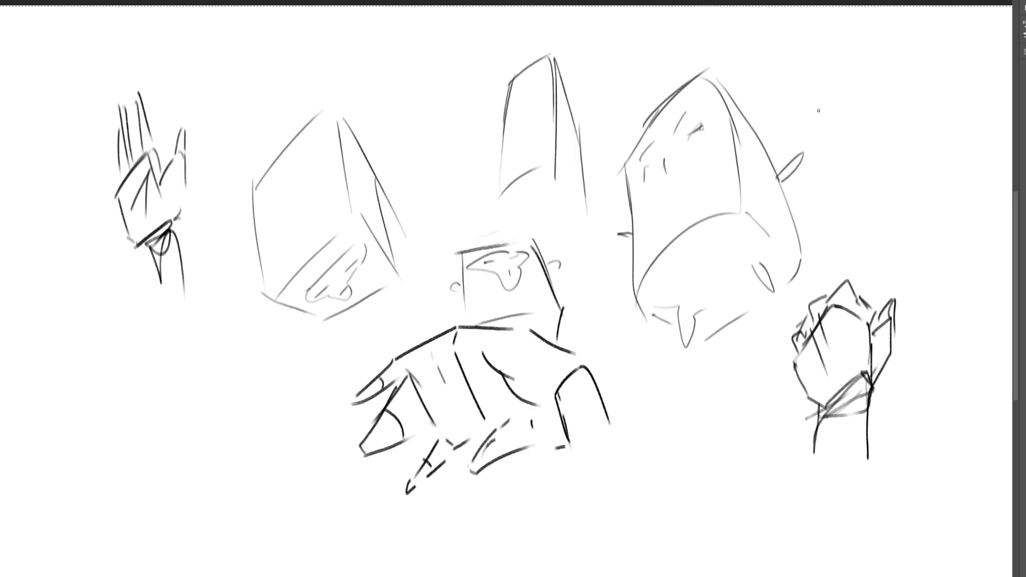
# - Sketch a new box shape with its lower edges at the upper right
pyautogui.moveTo(817, 104)
pyautogui.mouseDown()
pyautogui.moveTo(816, 150)
pyautogui.moveTo(872, 78)
pyautogui.moveTo(876, 119)
pyautogui.mouseUp()
pyautogui.moveTo(821, 157); pyautogui.dragTo(875, 135)
pyautogui.moveTo(882, 80); pyautogui.dragTo(903, 166)
pyautogui.moveTo(886, 134); pyautogui.dragTo(896, 184)
pyautogui.moveTo(822, 160)
pyautogui.mouseDown()
pyautogui.moveTo(840, 199)
pyautogui.moveTo(893, 187)
pyautogui.mouseUp()
pyautogui.moveTo(896, 115)
pyautogui.mouseDown()
pyautogui.moveTo(896, 188)
pyautogui.moveTo(878, 159)
pyautogui.moveTo(867, 179)
pyautogui.moveTo(858, 174)
pyautogui.moveTo(874, 165)
pyautogui.moveTo(865, 185)
pyautogui.mouseUp()
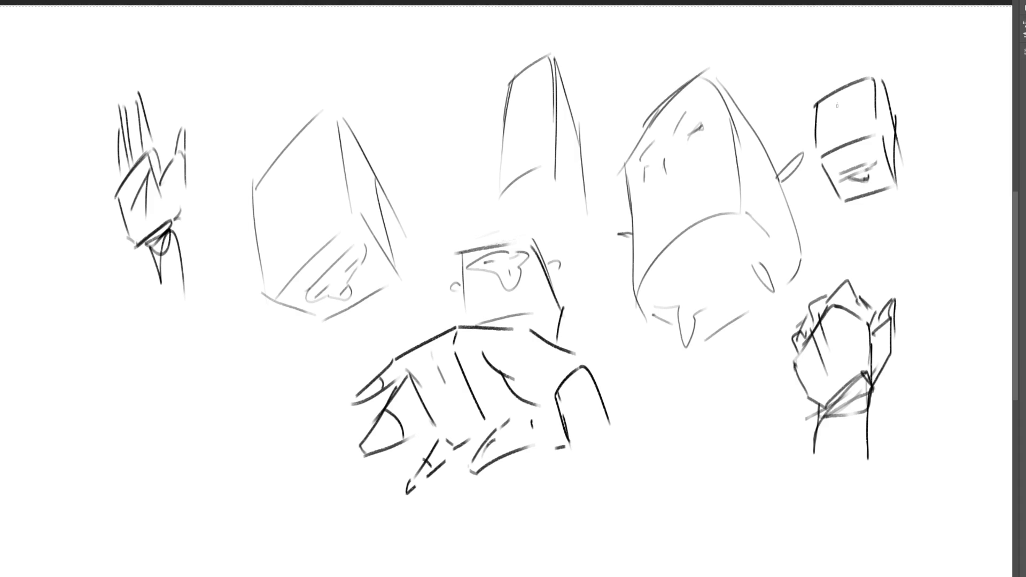
# - Give the box figure a face, arms with hands, a raised arm, and legs
pyautogui.moveTo(837, 106)
pyautogui.mouseDown()
pyautogui.moveTo(836, 119)
pyautogui.moveTo(855, 112)
pyautogui.moveTo(840, 101)
pyautogui.moveTo(861, 96)
pyautogui.moveTo(837, 108)
pyautogui.moveTo(865, 96)
pyautogui.mouseUp()
pyautogui.moveTo(815, 140)
pyautogui.mouseDown()
pyautogui.moveTo(793, 126)
pyautogui.moveTo(817, 144)
pyautogui.mouseUp()
pyautogui.moveTo(882, 119)
pyautogui.mouseDown()
pyautogui.moveTo(910, 88)
pyautogui.moveTo(891, 124)
pyautogui.mouseUp()
pyautogui.moveTo(916, 80); pyautogui.dragTo(918, 59)
pyautogui.moveTo(918, 76); pyautogui.dragTo(932, 92)
pyautogui.moveTo(786, 122)
pyautogui.mouseDown()
pyautogui.moveTo(779, 103)
pyautogui.moveTo(781, 134)
pyautogui.mouseUp()
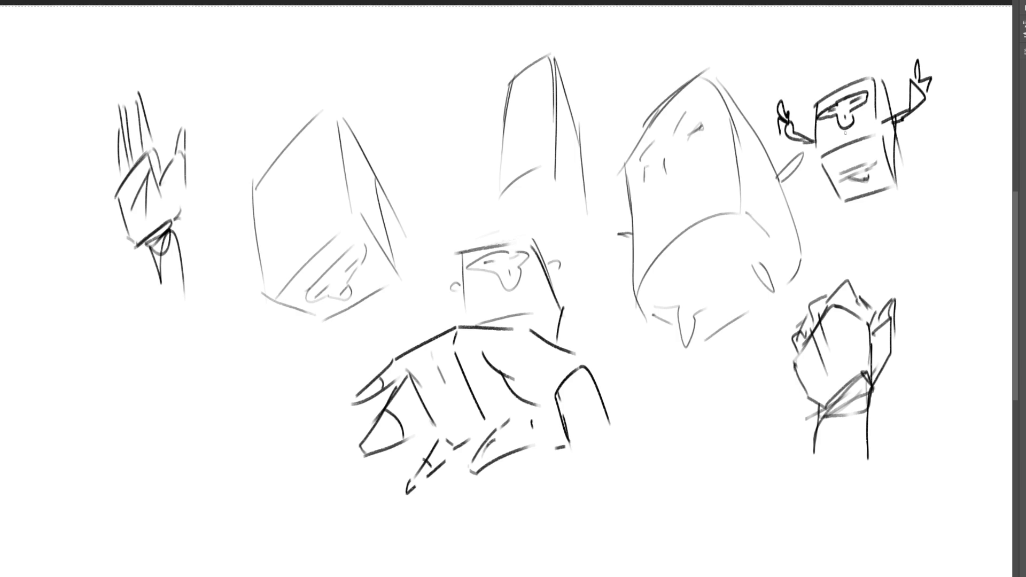
pyautogui.moveTo(838, 179)
pyautogui.mouseDown()
pyautogui.moveTo(881, 195)
pyautogui.moveTo(889, 172)
pyautogui.moveTo(970, 158)
pyautogui.moveTo(908, 182)
pyautogui.mouseUp()
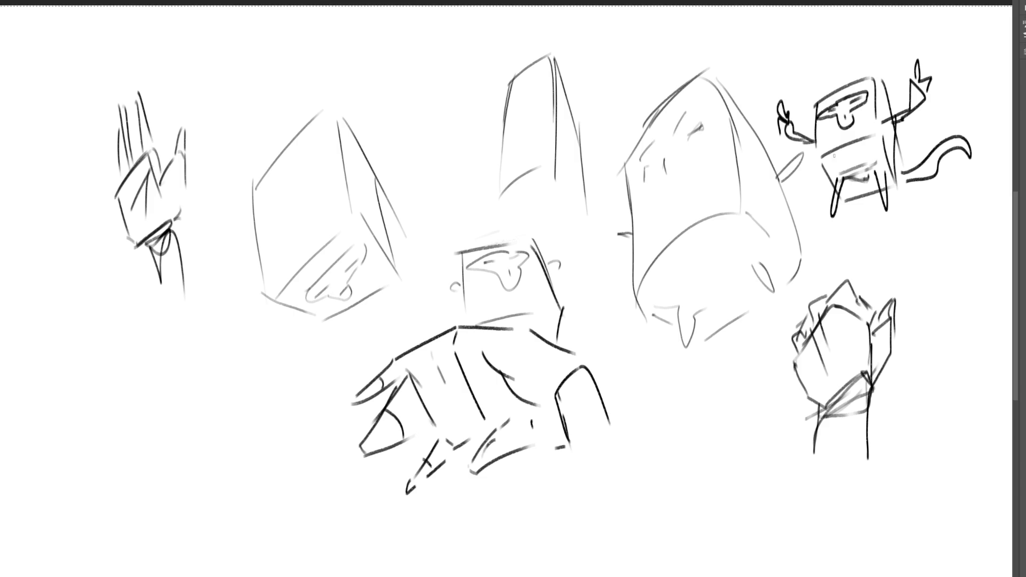
# - Hatch the character's lower body with diagonal strokes and darken its right edge
pyautogui.moveTo(832, 149)
pyautogui.mouseDown()
pyautogui.moveTo(821, 172)
pyautogui.moveTo(827, 190)
pyautogui.mouseUp()
pyautogui.moveTo(859, 139)
pyautogui.mouseDown()
pyautogui.moveTo(837, 185)
pyautogui.moveTo(841, 201)
pyautogui.moveTo(852, 198)
pyautogui.mouseUp()
pyautogui.moveTo(880, 144); pyautogui.dragTo(859, 198)
pyautogui.moveTo(880, 156); pyautogui.dragTo(871, 191)
pyautogui.moveTo(890, 160); pyautogui.dragTo(883, 178)
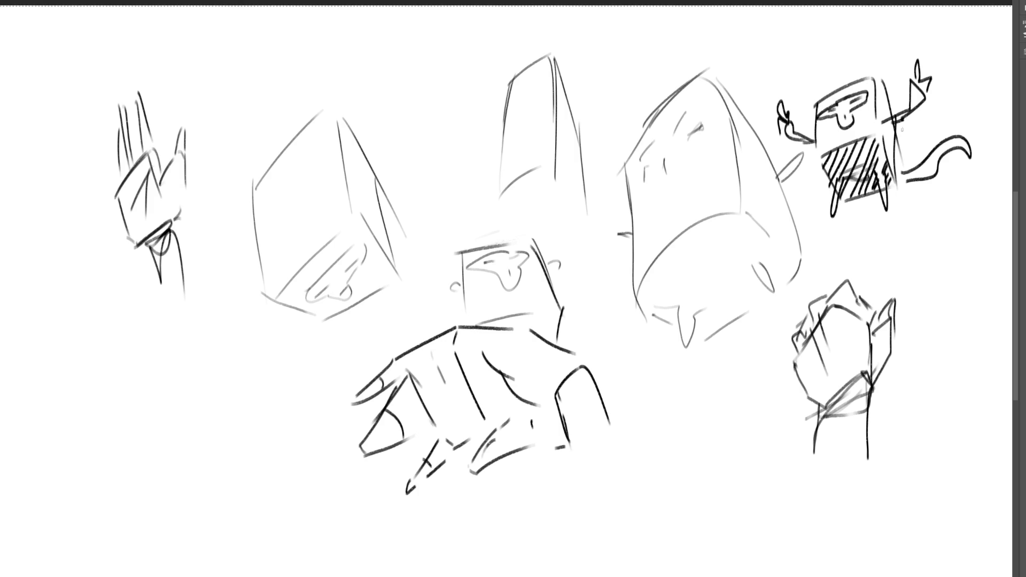
pyautogui.moveTo(896, 128); pyautogui.dragTo(894, 187)
# - Rework the character's raised arm, left hand and tail with extra strokes
pyautogui.moveTo(898, 116)
pyautogui.mouseDown()
pyautogui.moveTo(886, 128)
pyautogui.moveTo(913, 102)
pyautogui.moveTo(907, 116)
pyautogui.moveTo(920, 86)
pyautogui.moveTo(910, 107)
pyautogui.mouseUp()
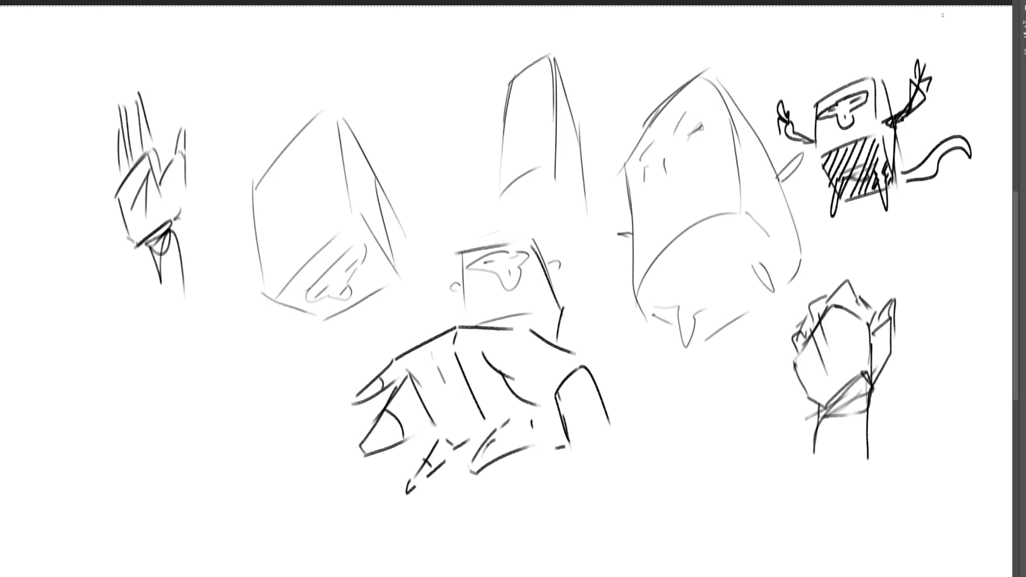
pyautogui.moveTo(782, 98); pyautogui.dragTo(789, 140)
pyautogui.moveTo(778, 133); pyautogui.dragTo(816, 144)
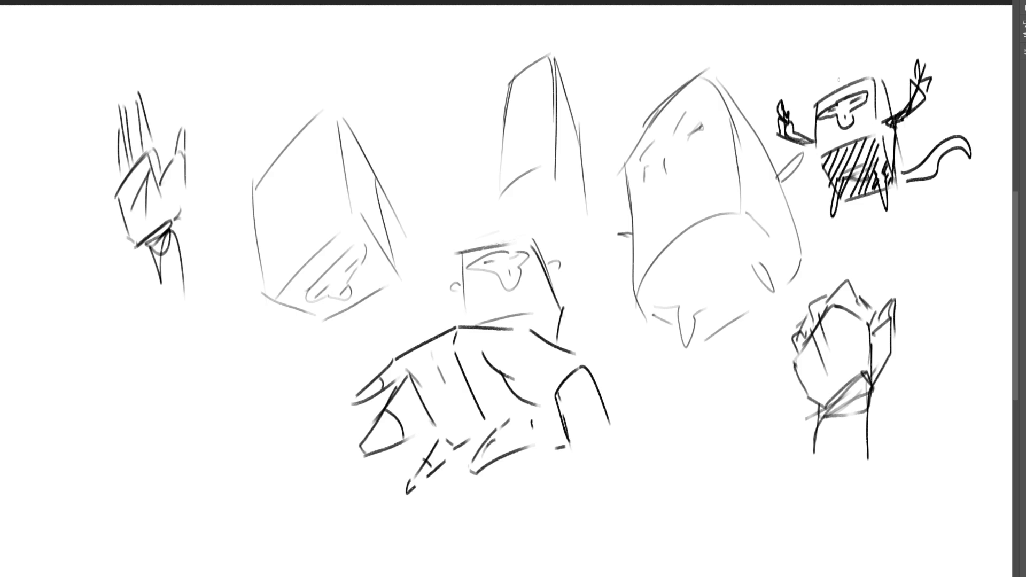
pyautogui.moveTo(925, 71); pyautogui.dragTo(910, 117)
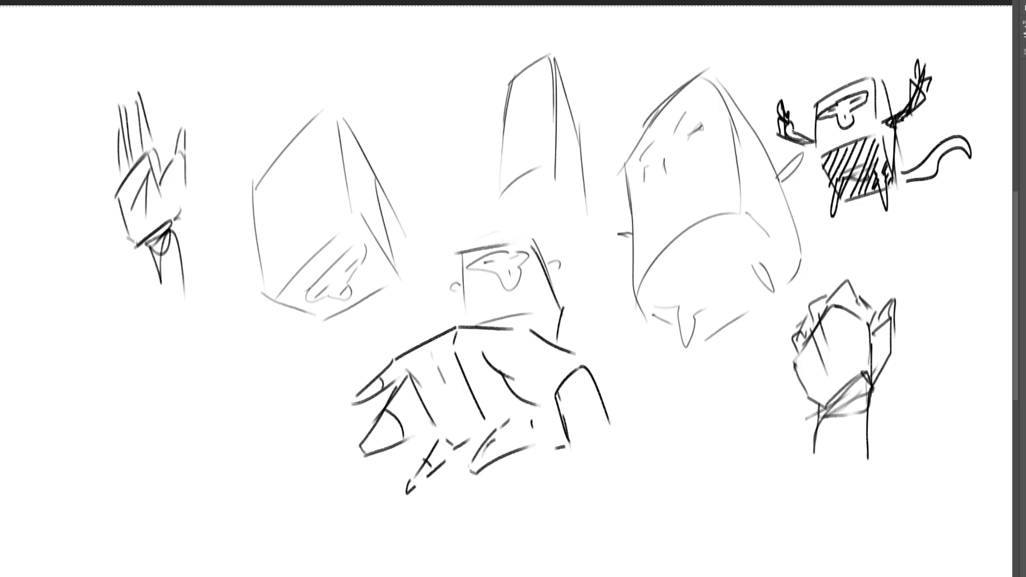
pyautogui.moveTo(787, 116); pyautogui.dragTo(806, 147)
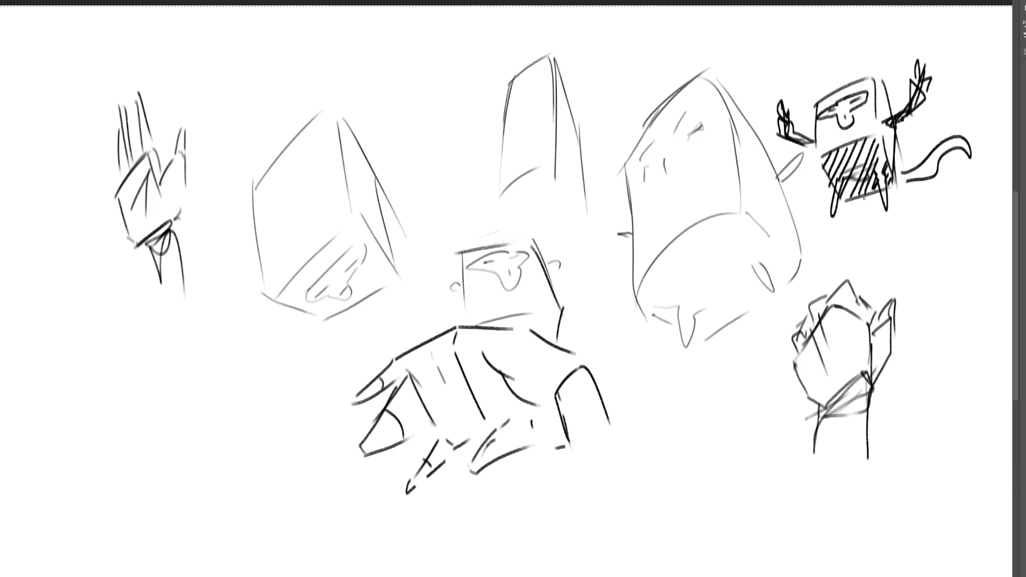
pyautogui.moveTo(888, 190)
pyautogui.mouseDown()
pyautogui.moveTo(965, 123)
pyautogui.moveTo(970, 156)
pyautogui.moveTo(932, 161)
pyautogui.mouseUp()
pyautogui.moveTo(936, 147)
pyautogui.mouseDown()
pyautogui.moveTo(929, 186)
pyautogui.moveTo(905, 195)
pyautogui.mouseUp()
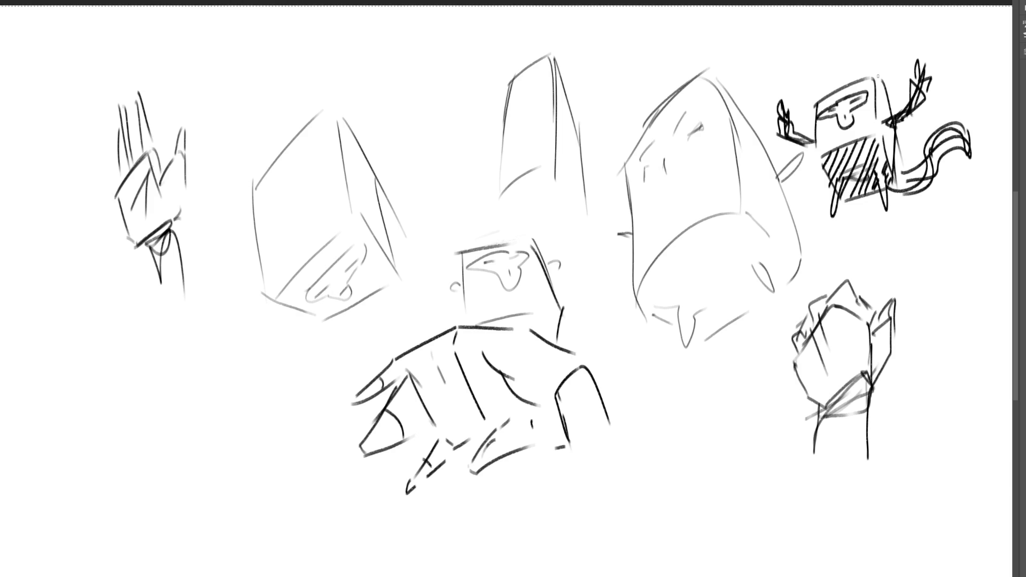
# - With a large soft eraser, fade the top-right character, head, hands and fist to pale grey
pyautogui.press('e')
pyautogui.moveTo(909, 86)
pyautogui.mouseDown()
pyautogui.moveTo(871, 183)
pyautogui.moveTo(856, 123)
pyautogui.moveTo(928, 218)
pyautogui.moveTo(678, 92)
pyautogui.moveTo(761, 172)
pyautogui.moveTo(944, 119)
pyautogui.mouseUp()
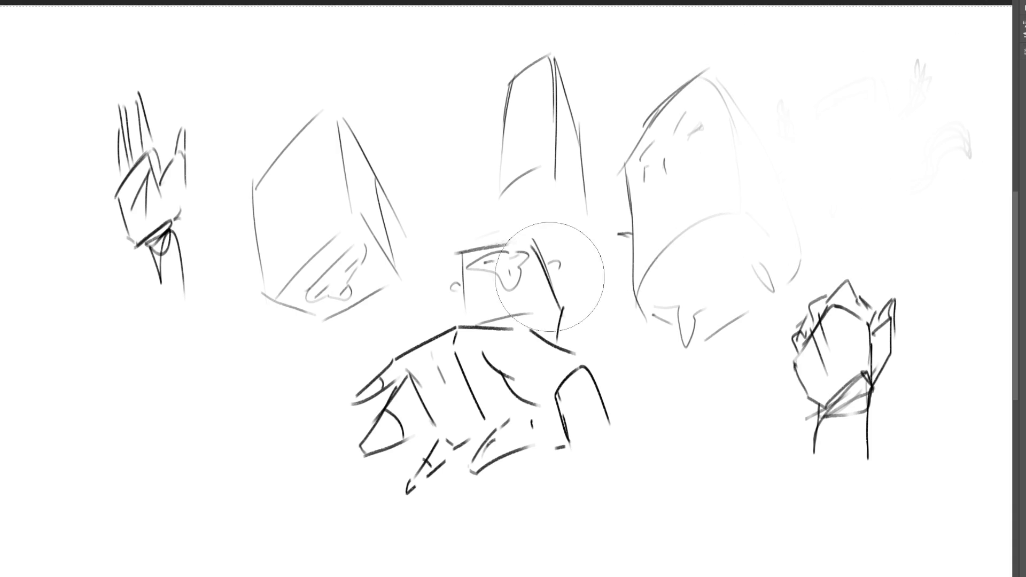
pyautogui.moveTo(550, 277)
pyautogui.mouseDown()
pyautogui.moveTo(893, 103)
pyautogui.moveTo(561, 424)
pyautogui.moveTo(378, 543)
pyautogui.mouseUp()
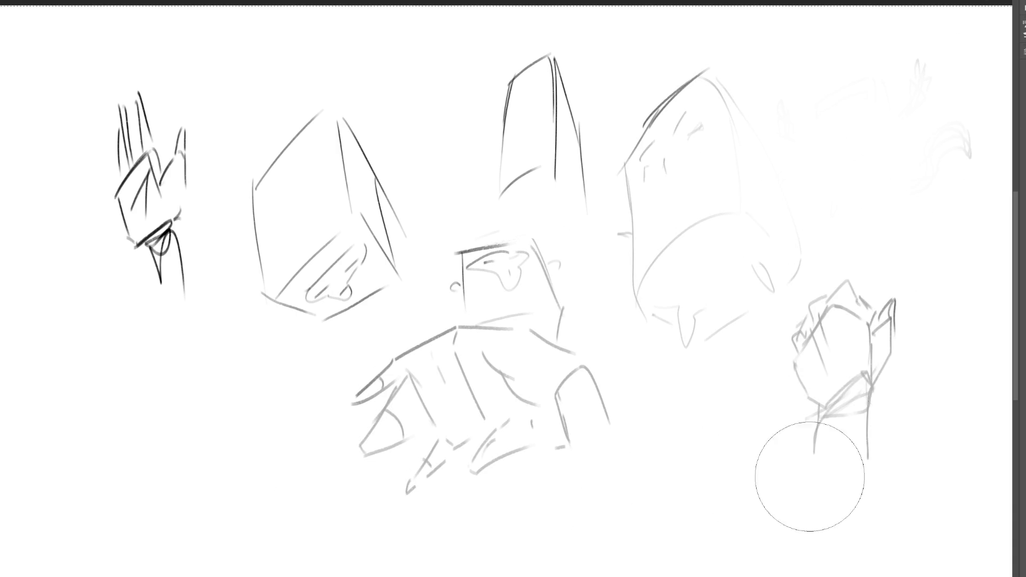
pyautogui.moveTo(810, 476)
pyautogui.mouseDown()
pyautogui.moveTo(841, 321)
pyautogui.moveTo(275, 366)
pyautogui.moveTo(669, 23)
pyautogui.moveTo(476, 408)
pyautogui.moveTo(637, 171)
pyautogui.moveTo(424, 149)
pyautogui.moveTo(890, 449)
pyautogui.moveTo(891, 241)
pyautogui.moveTo(915, 145)
pyautogui.moveTo(399, 486)
pyautogui.moveTo(657, 414)
pyautogui.moveTo(316, 321)
pyautogui.moveTo(234, 408)
pyautogui.moveTo(651, 358)
pyautogui.moveTo(655, 342)
pyautogui.mouseUp()
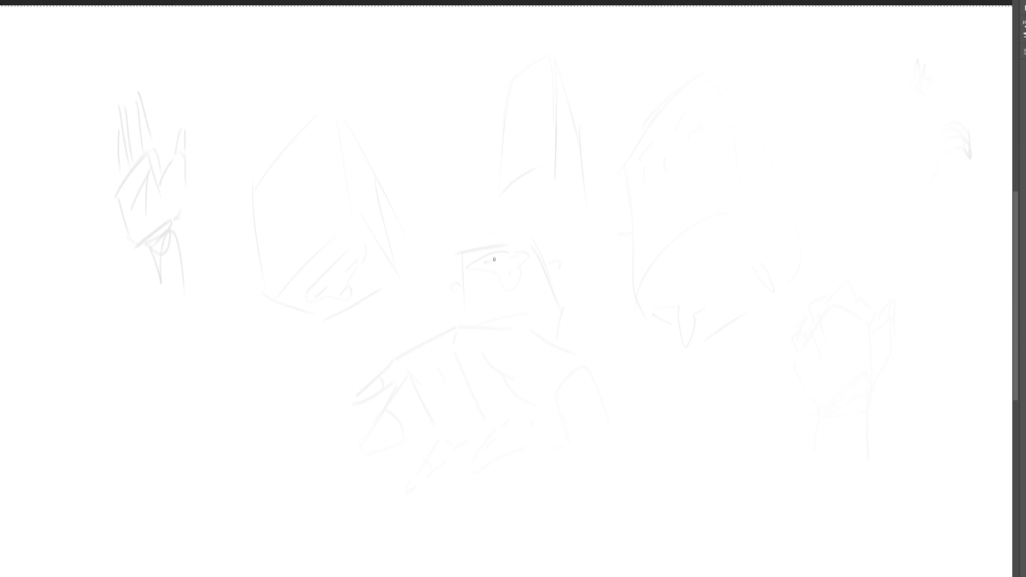
# - Draw a new angular box outline at the upper left
pyautogui.moveTo(245, 175)
pyautogui.mouseDown()
pyautogui.moveTo(306, 106)
pyautogui.moveTo(307, 205)
pyautogui.mouseUp()
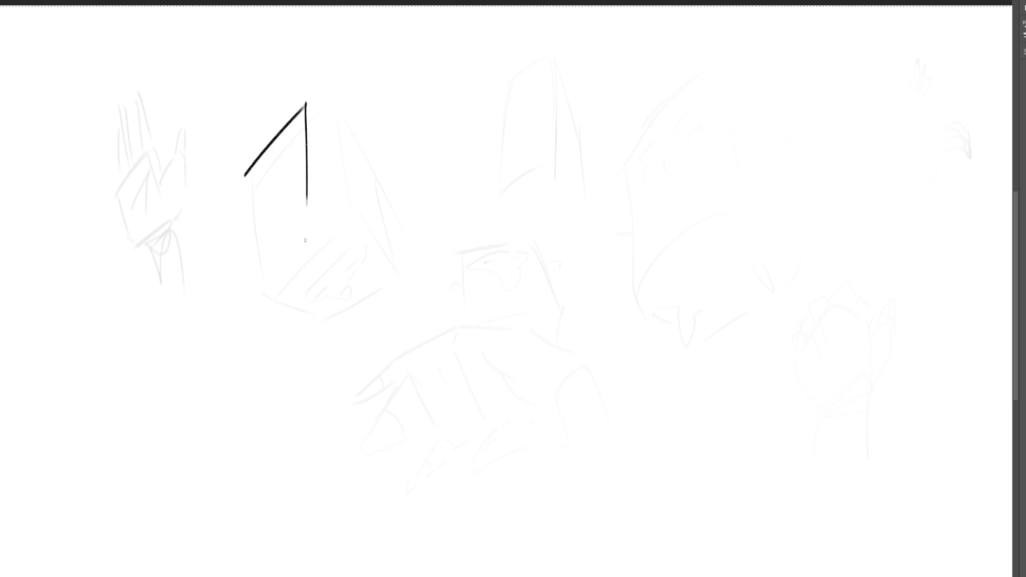
pyautogui.moveTo(245, 174); pyautogui.dragTo(234, 264)
pyautogui.moveTo(232, 286); pyautogui.dragTo(308, 182)
pyautogui.moveTo(317, 107); pyautogui.dragTo(380, 262)
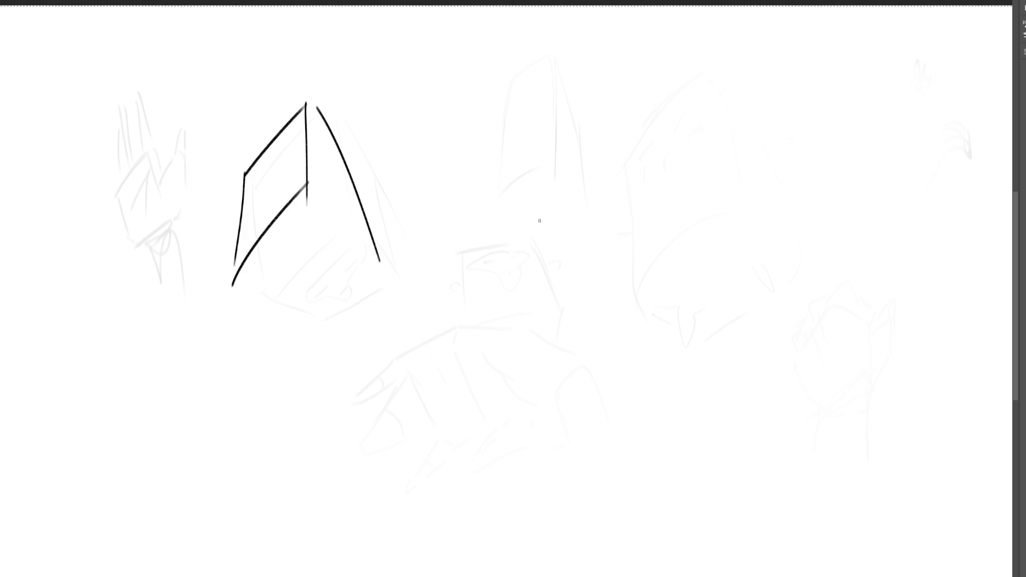
# - Outline a new open hand near the centre with palm, thumb and raised fingers
pyautogui.moveTo(536, 218); pyautogui.dragTo(548, 266)
pyautogui.moveTo(538, 219)
pyautogui.mouseDown()
pyautogui.moveTo(577, 181)
pyautogui.moveTo(599, 197)
pyautogui.mouseUp()
pyautogui.moveTo(610, 198); pyautogui.dragTo(616, 273)
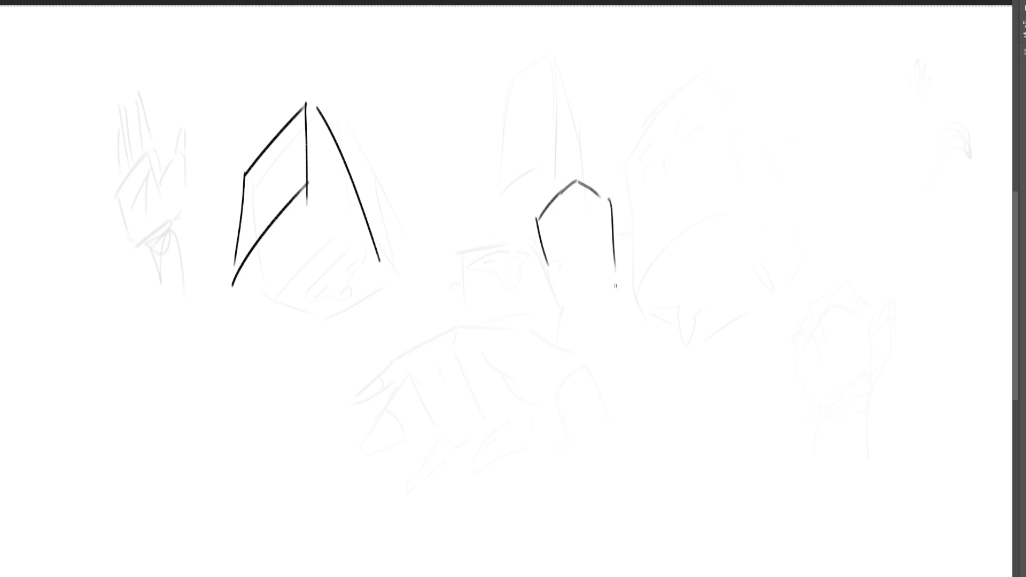
pyautogui.moveTo(537, 220)
pyautogui.mouseDown()
pyautogui.moveTo(598, 299)
pyautogui.moveTo(612, 288)
pyautogui.mouseUp()
pyautogui.moveTo(615, 251)
pyautogui.mouseDown()
pyautogui.moveTo(613, 297)
pyautogui.moveTo(633, 218)
pyautogui.moveTo(656, 195)
pyautogui.moveTo(637, 265)
pyautogui.mouseUp()
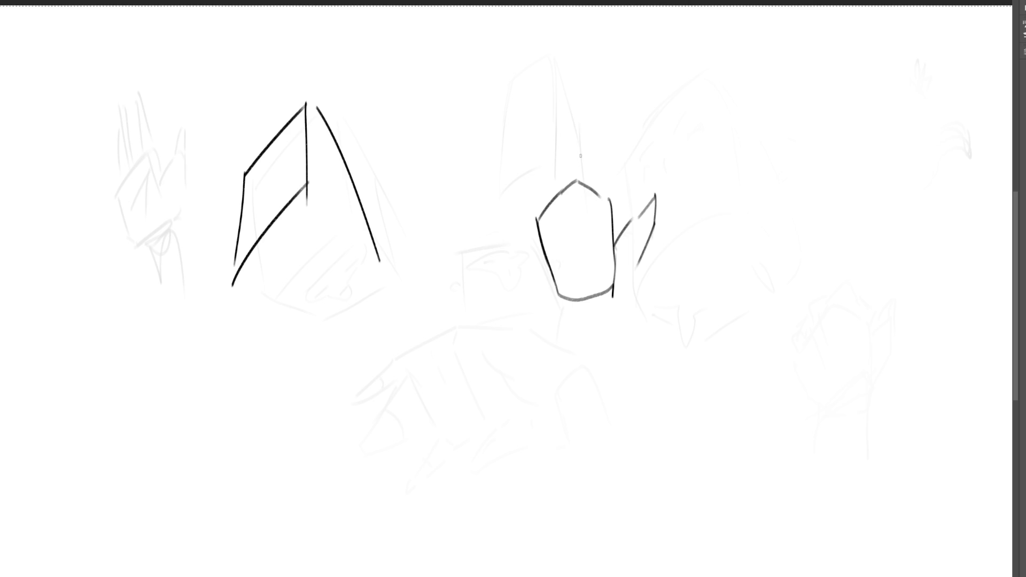
pyautogui.moveTo(594, 126)
pyautogui.mouseDown()
pyautogui.moveTo(595, 188)
pyautogui.moveTo(606, 202)
pyautogui.mouseUp()
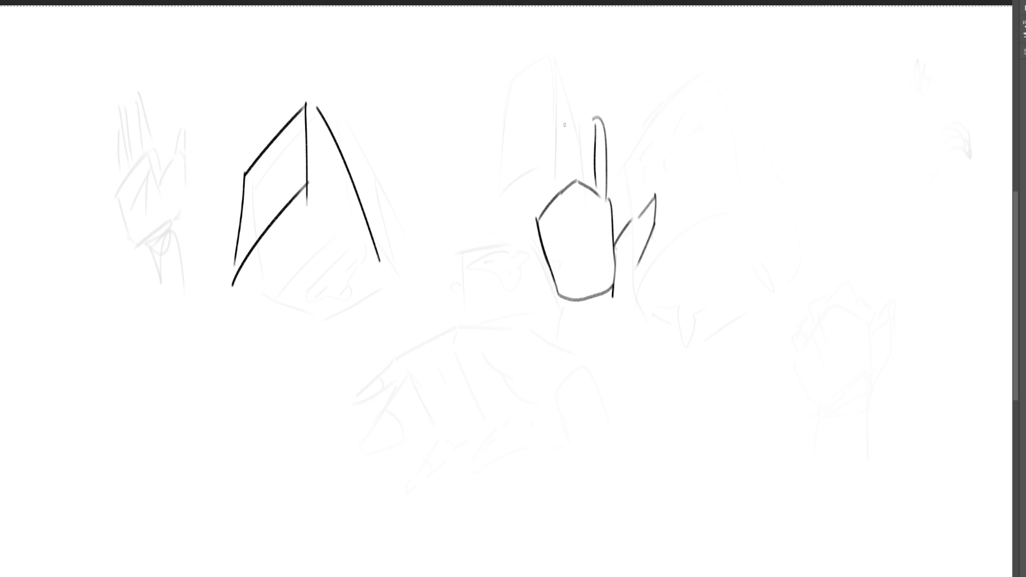
pyautogui.moveTo(565, 105)
pyautogui.mouseDown()
pyautogui.moveTo(564, 179)
pyautogui.moveTo(583, 184)
pyautogui.moveTo(542, 119)
pyautogui.moveTo(560, 181)
pyautogui.mouseUp()
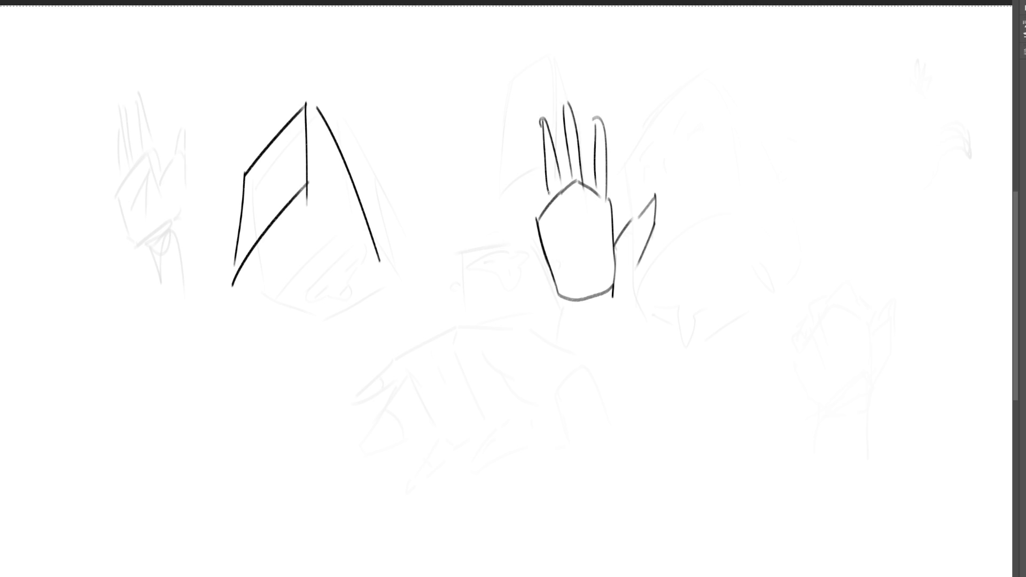
pyautogui.moveTo(536, 217)
pyautogui.mouseDown()
pyautogui.moveTo(526, 151)
pyautogui.moveTo(559, 209)
pyautogui.moveTo(544, 225)
pyautogui.mouseUp()
# - Mark the knuckles and palm creases, and draw the wrist below the hand
pyautogui.moveTo(578, 186)
pyautogui.mouseDown()
pyautogui.moveTo(607, 212)
pyautogui.moveTo(569, 279)
pyautogui.mouseUp()
pyautogui.moveTo(576, 208); pyautogui.dragTo(588, 273)
pyautogui.moveTo(593, 225); pyautogui.dragTo(596, 264)
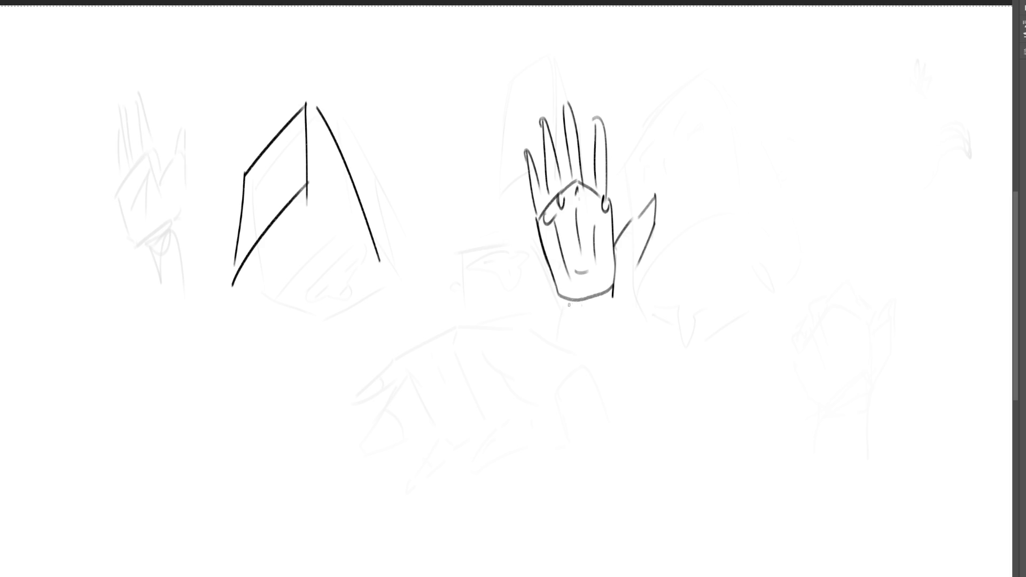
pyautogui.moveTo(564, 304)
pyautogui.mouseDown()
pyautogui.moveTo(626, 300)
pyautogui.moveTo(646, 237)
pyautogui.mouseUp()
pyautogui.moveTo(640, 212); pyautogui.dragTo(635, 253)
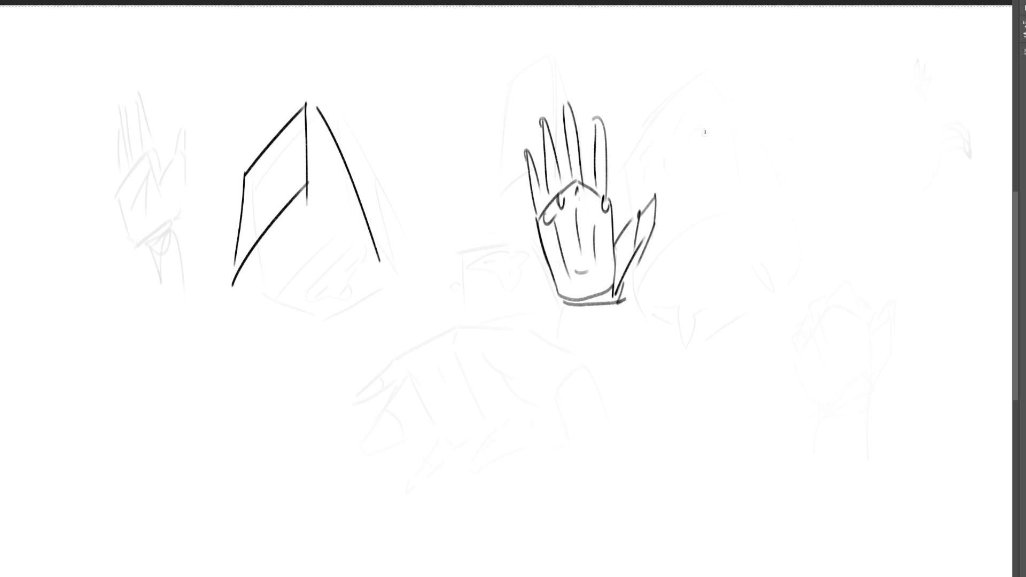
# - Draw a clenched fist right of the hand with knuckle bumps and wrist lines
pyautogui.moveTo(698, 146); pyautogui.dragTo(714, 202)
pyautogui.moveTo(693, 148)
pyautogui.mouseDown()
pyautogui.moveTo(763, 101)
pyautogui.moveTo(781, 205)
pyautogui.moveTo(716, 202)
pyautogui.moveTo(695, 183)
pyautogui.moveTo(725, 221)
pyautogui.mouseUp()
pyautogui.moveTo(709, 143)
pyautogui.mouseDown()
pyautogui.moveTo(719, 124)
pyautogui.moveTo(749, 115)
pyautogui.moveTo(761, 124)
pyautogui.mouseUp()
pyautogui.moveTo(774, 113)
pyautogui.mouseDown()
pyautogui.moveTo(791, 155)
pyautogui.moveTo(775, 224)
pyautogui.mouseUp()
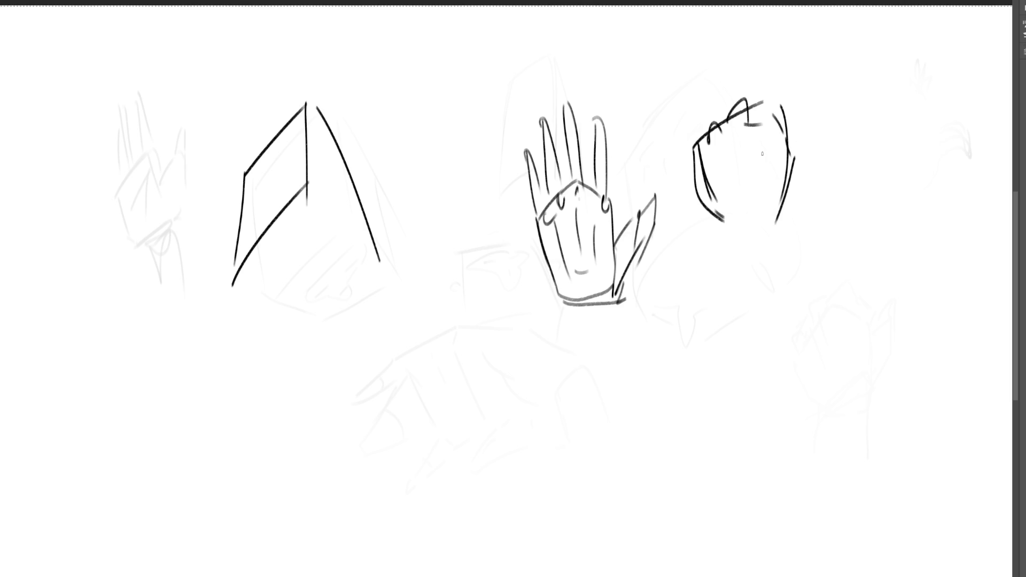
pyautogui.moveTo(702, 144); pyautogui.dragTo(716, 212)
pyautogui.moveTo(717, 224)
pyautogui.mouseDown()
pyautogui.moveTo(772, 227)
pyautogui.moveTo(759, 205)
pyautogui.moveTo(772, 234)
pyautogui.moveTo(755, 273)
pyautogui.mouseUp()
pyautogui.moveTo(785, 218); pyautogui.dragTo(790, 251)
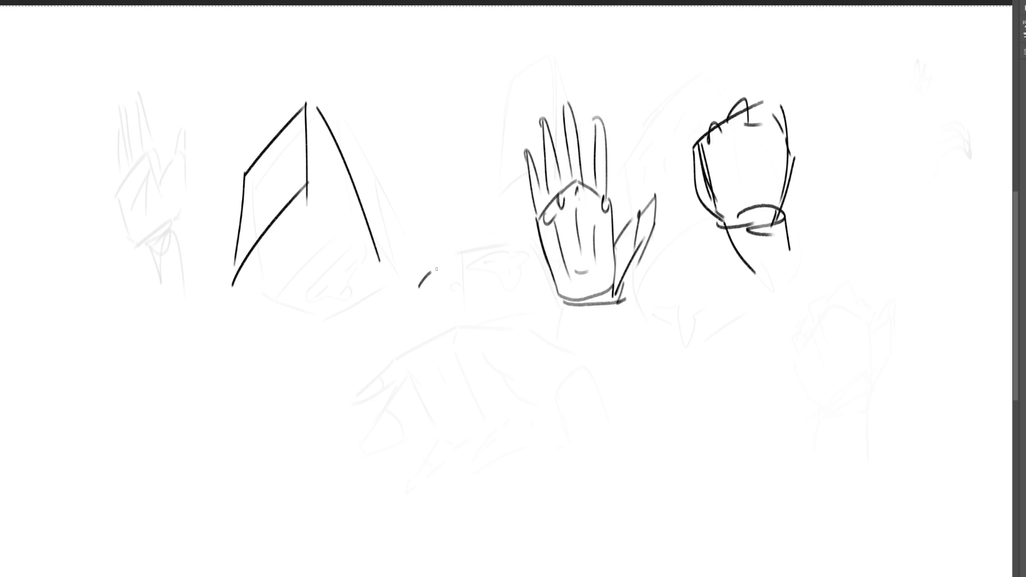
# - Sketch a blocky folded hand left of the open hand, with base and wrist strokes
pyautogui.moveTo(436, 269); pyautogui.dragTo(453, 363)
pyautogui.moveTo(418, 293); pyautogui.dragTo(449, 382)
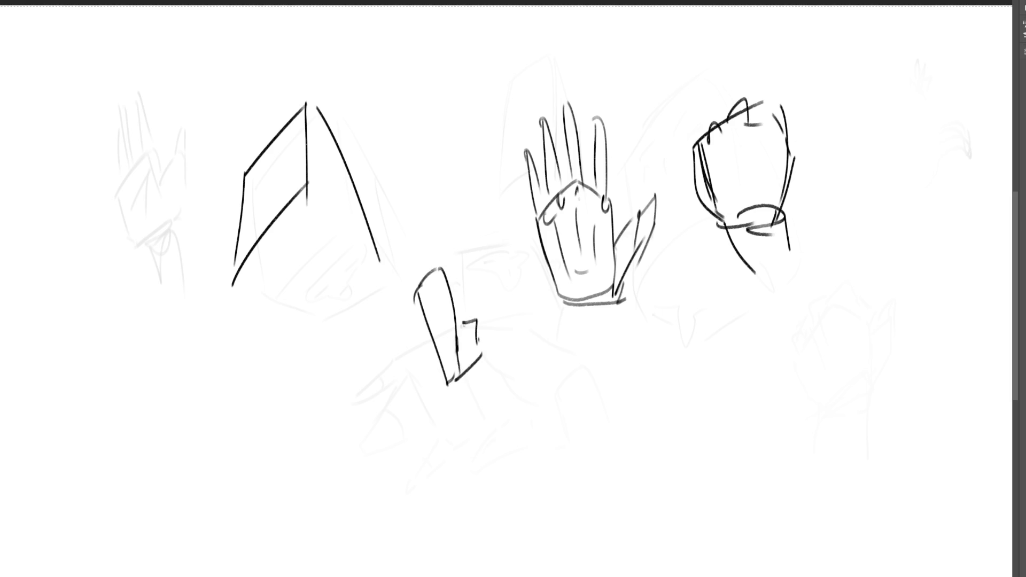
pyautogui.moveTo(430, 255); pyautogui.dragTo(510, 329)
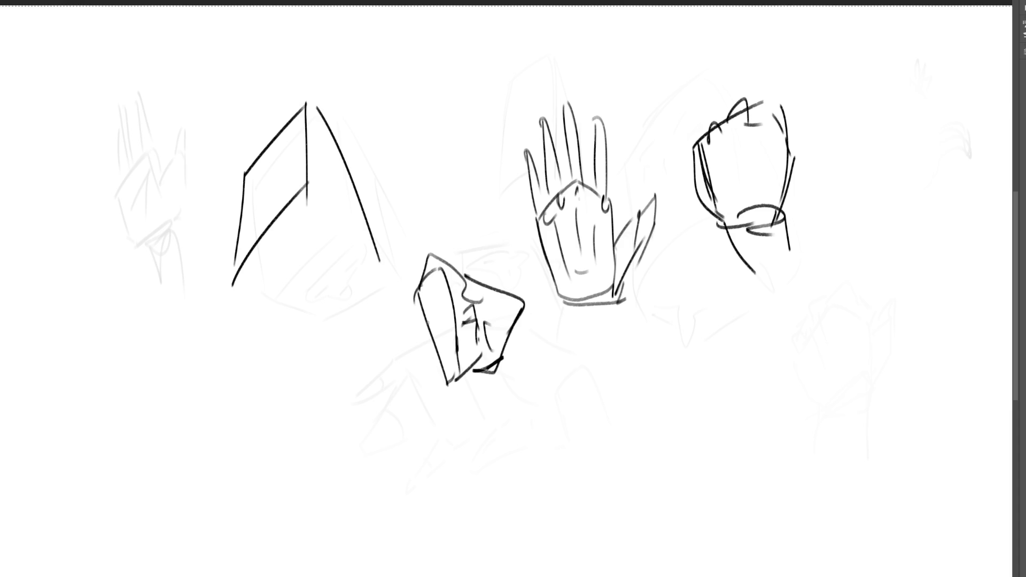
pyautogui.moveTo(422, 262)
pyautogui.mouseDown()
pyautogui.moveTo(393, 340)
pyautogui.moveTo(444, 386)
pyautogui.mouseUp()
pyautogui.moveTo(409, 321)
pyautogui.mouseDown()
pyautogui.moveTo(447, 397)
pyautogui.moveTo(466, 390)
pyautogui.mouseUp()
pyautogui.moveTo(418, 415); pyautogui.dragTo(486, 380)
pyautogui.moveTo(475, 384); pyautogui.dragTo(512, 351)
pyautogui.moveTo(460, 272)
pyautogui.mouseDown()
pyautogui.moveTo(503, 293)
pyautogui.moveTo(492, 267)
pyautogui.moveTo(523, 225)
pyautogui.mouseUp()
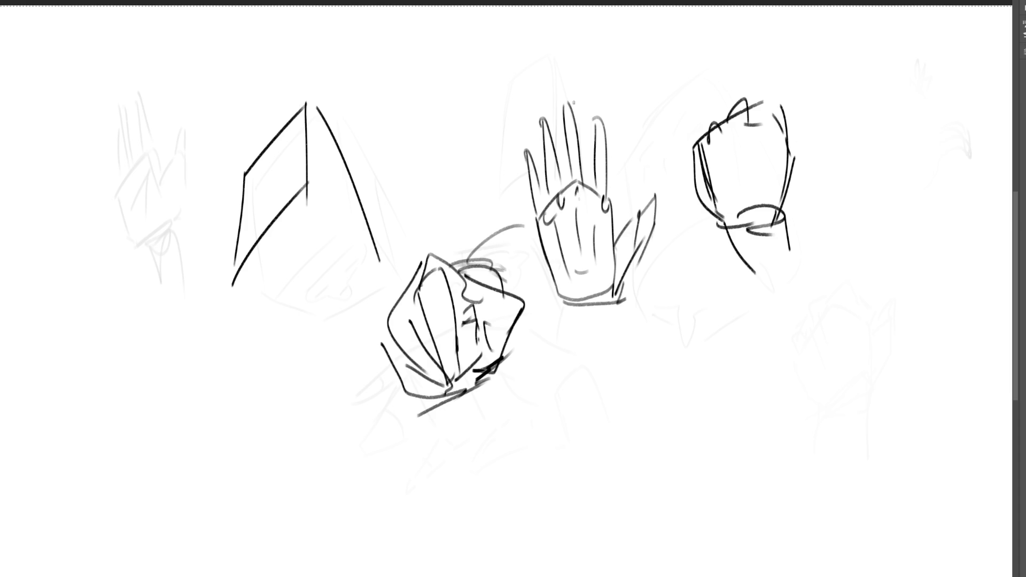
# - Sweep a large soft eraser over the open hand, fist, angular box and lower hand
pyautogui.press('e')
pyautogui.moveTo(592, 71)
pyautogui.mouseDown()
pyautogui.moveTo(424, 367)
pyautogui.moveTo(535, 251)
pyautogui.moveTo(323, 394)
pyautogui.mouseUp()
pyautogui.moveTo(528, 395)
pyautogui.mouseDown()
pyautogui.moveTo(884, 167)
pyautogui.moveTo(729, 142)
pyautogui.moveTo(382, 142)
pyautogui.moveTo(325, 207)
pyautogui.moveTo(346, 41)
pyautogui.moveTo(440, 78)
pyautogui.moveTo(831, 114)
pyautogui.moveTo(731, 244)
pyautogui.mouseUp()
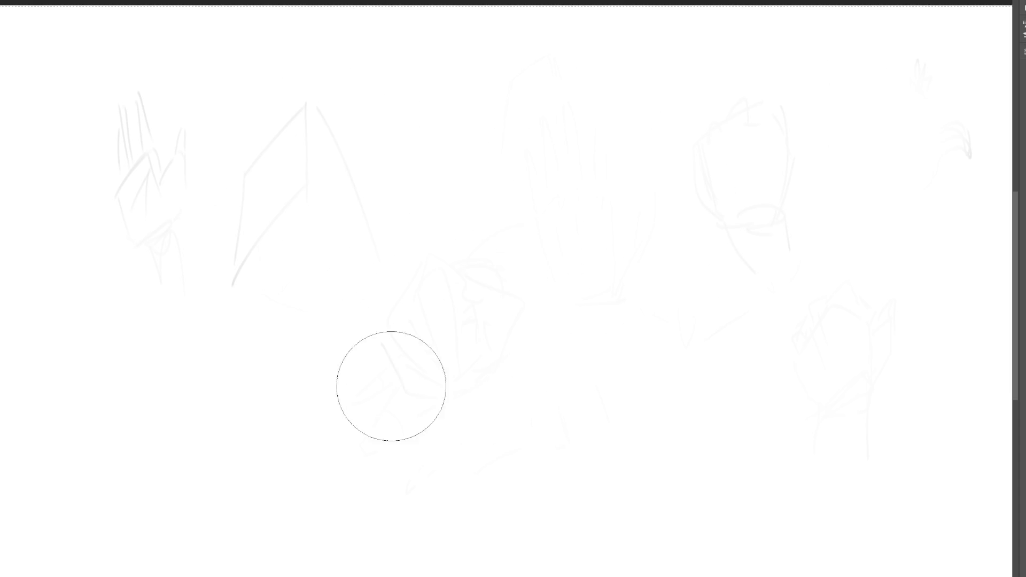
pyautogui.moveTo(113, 96)
pyautogui.mouseDown()
pyautogui.moveTo(610, 149)
pyautogui.moveTo(630, 305)
pyautogui.moveTo(893, 121)
pyautogui.moveTo(986, 119)
pyautogui.moveTo(291, 55)
pyautogui.moveTo(630, 470)
pyautogui.moveTo(396, 330)
pyautogui.moveTo(374, 306)
pyautogui.mouseUp()
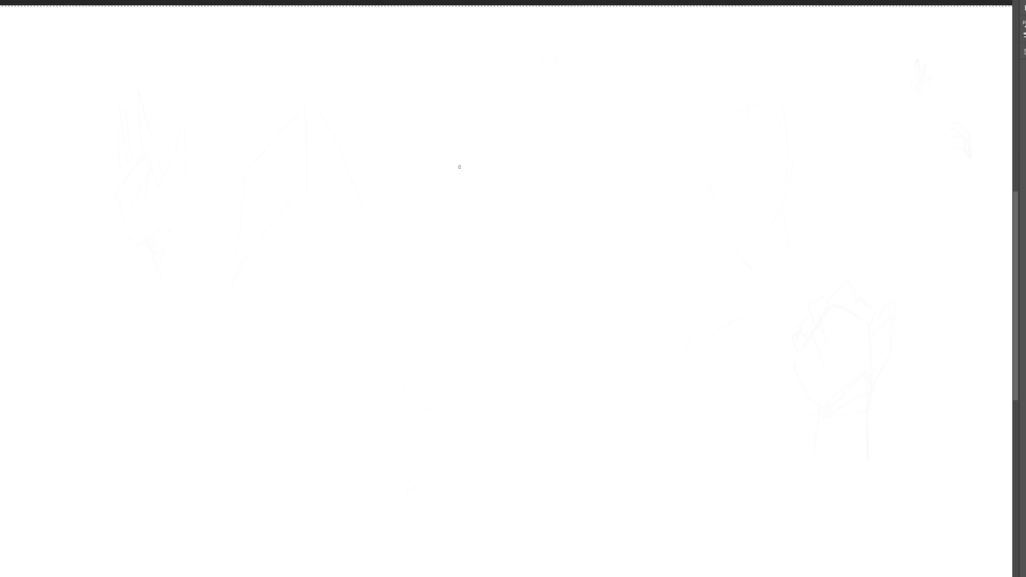
# - Draw a box-head outline near the centre, then the right figure's neck and torso
pyautogui.moveTo(461, 167)
pyautogui.mouseDown()
pyautogui.moveTo(495, 136)
pyautogui.moveTo(534, 178)
pyautogui.mouseUp()
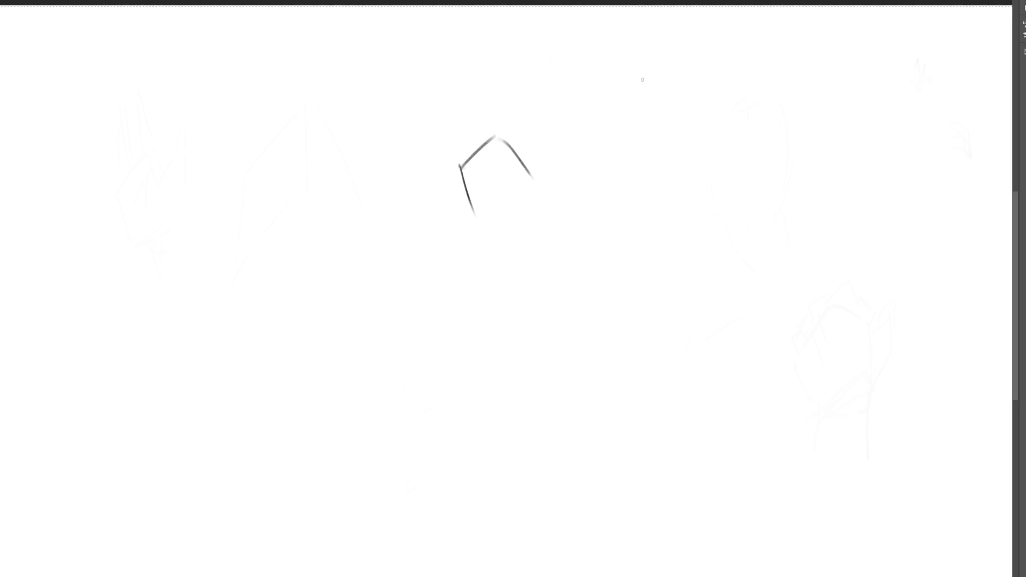
pyautogui.moveTo(640, 78); pyautogui.dragTo(678, 53)
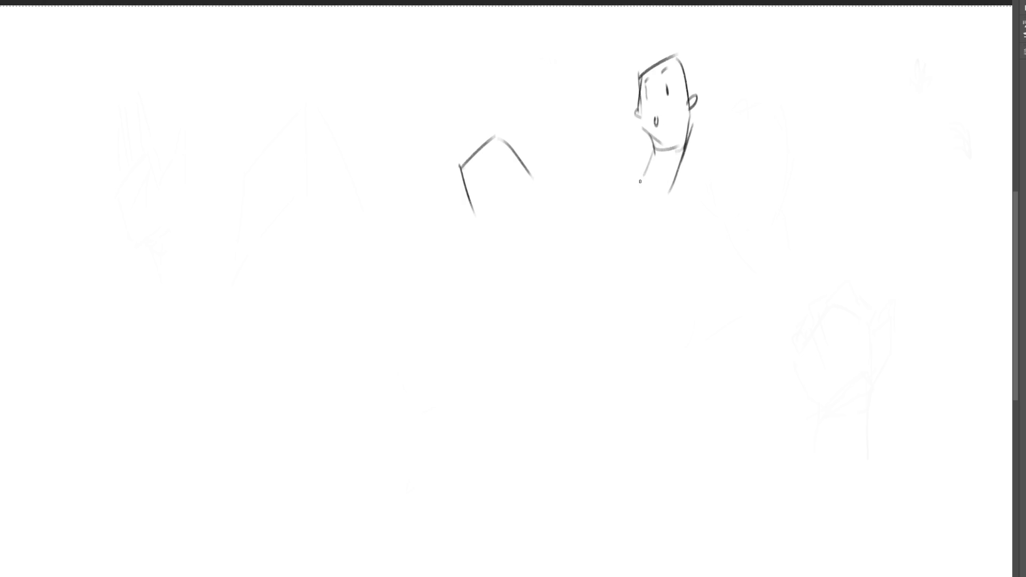
pyautogui.moveTo(652, 161); pyautogui.dragTo(618, 192)
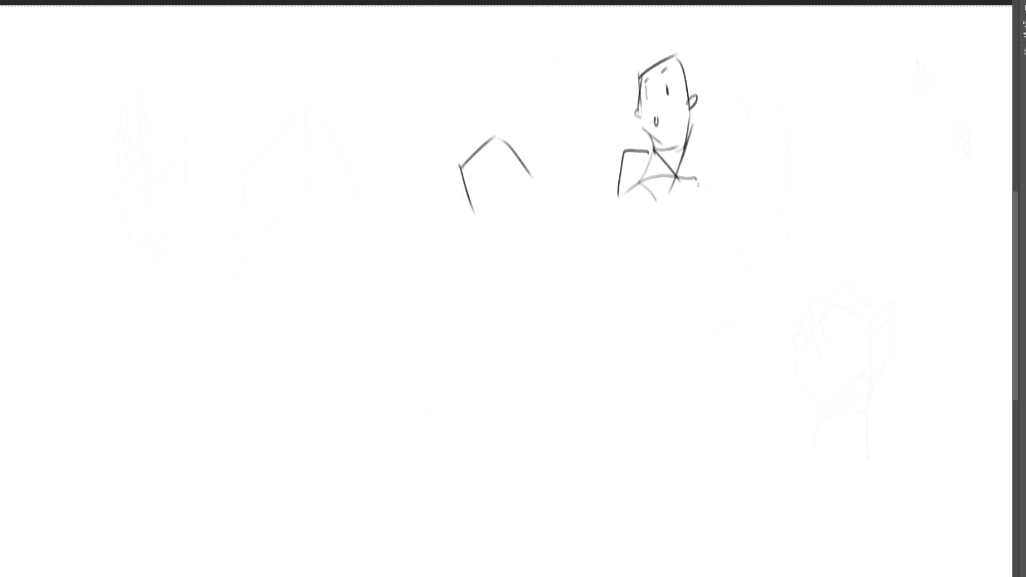
pyautogui.moveTo(698, 185)
pyautogui.mouseDown()
pyautogui.moveTo(663, 226)
pyautogui.moveTo(618, 231)
pyautogui.mouseUp()
pyautogui.moveTo(705, 195)
pyautogui.mouseDown()
pyautogui.moveTo(719, 213)
pyautogui.moveTo(693, 239)
pyautogui.mouseUp()
pyautogui.moveTo(626, 163); pyautogui.dragTo(595, 249)
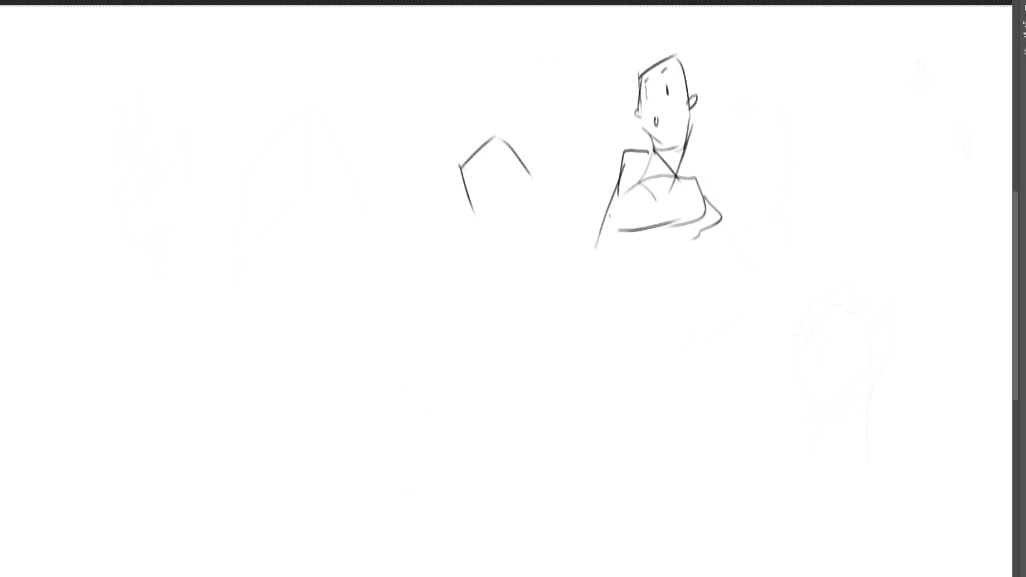
# - Add the hip loop and crossing hip and leg lines below the torso
pyautogui.moveTo(610, 215)
pyautogui.mouseDown()
pyautogui.moveTo(639, 275)
pyautogui.moveTo(620, 297)
pyautogui.mouseUp()
pyautogui.moveTo(669, 229); pyautogui.dragTo(644, 313)
pyautogui.moveTo(595, 259); pyautogui.dragTo(590, 323)
pyautogui.moveTo(618, 267)
pyautogui.mouseDown()
pyautogui.moveTo(592, 291)
pyautogui.moveTo(668, 305)
pyautogui.mouseUp()
pyautogui.moveTo(658, 310)
pyautogui.mouseDown()
pyautogui.moveTo(593, 335)
pyautogui.moveTo(603, 361)
pyautogui.mouseUp()
pyautogui.moveTo(653, 284); pyautogui.dragTo(605, 356)
pyautogui.moveTo(684, 302)
pyautogui.mouseDown()
pyautogui.moveTo(631, 352)
pyautogui.moveTo(673, 366)
pyautogui.moveTo(742, 416)
pyautogui.mouseUp()
# - Draw the leg kicking out to the lower right and the standing leg down to the foot
pyautogui.moveTo(648, 370); pyautogui.dragTo(744, 425)
pyautogui.moveTo(745, 411); pyautogui.dragTo(744, 439)
pyautogui.moveTo(739, 392); pyautogui.dragTo(831, 516)
pyautogui.moveTo(735, 439); pyautogui.dragTo(830, 518)
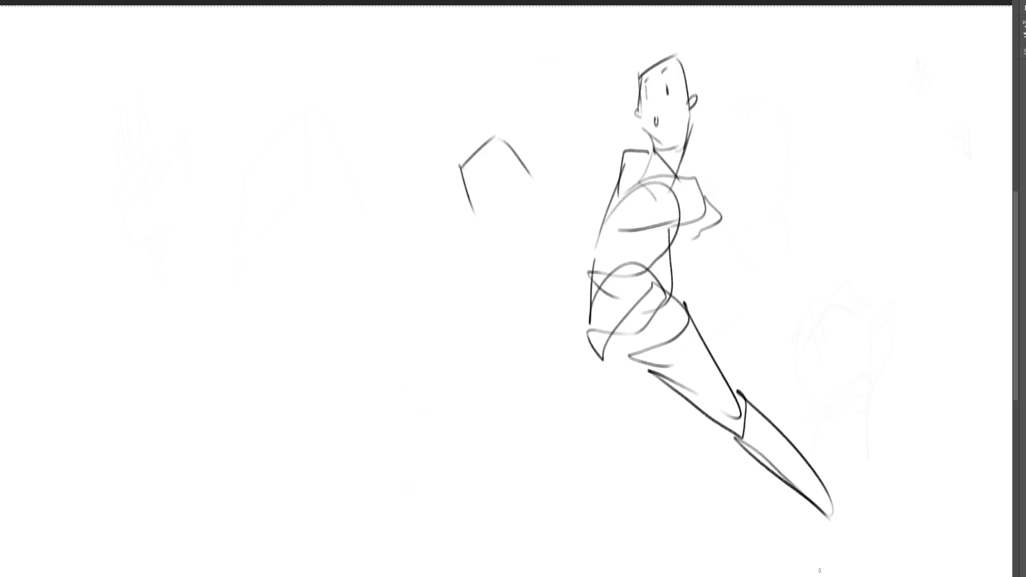
pyautogui.moveTo(592, 291); pyautogui.dragTo(620, 492)
pyautogui.moveTo(647, 382); pyautogui.dragTo(632, 572)
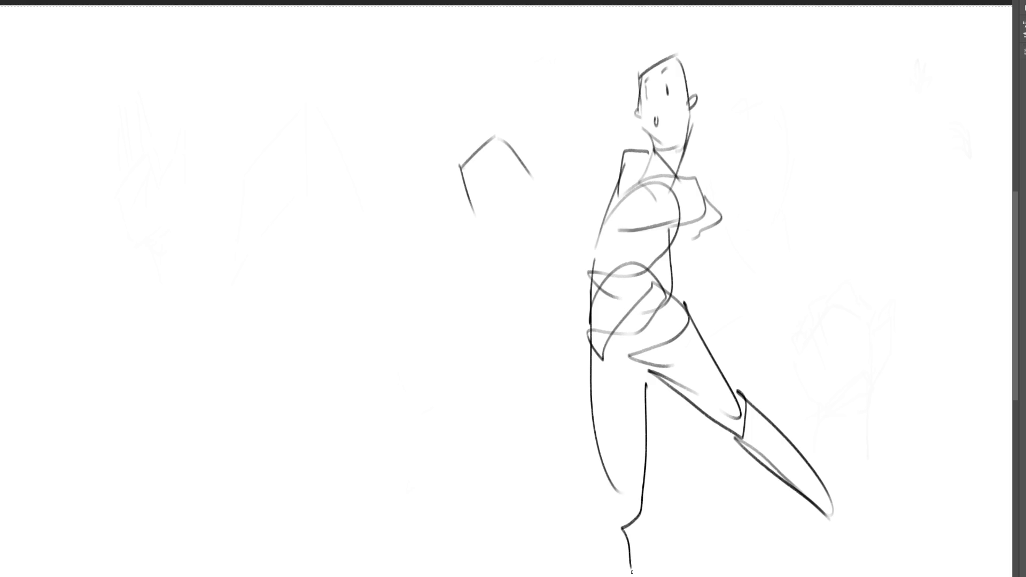
# - Add the bent right arm, a small hand mark, and the raised hand beside the head
pyautogui.moveTo(697, 190); pyautogui.dragTo(761, 248)
pyautogui.moveTo(695, 234)
pyautogui.mouseDown()
pyautogui.moveTo(745, 246)
pyautogui.moveTo(677, 260)
pyautogui.moveTo(756, 253)
pyautogui.mouseUp()
pyautogui.moveTo(680, 262); pyautogui.dragTo(672, 270)
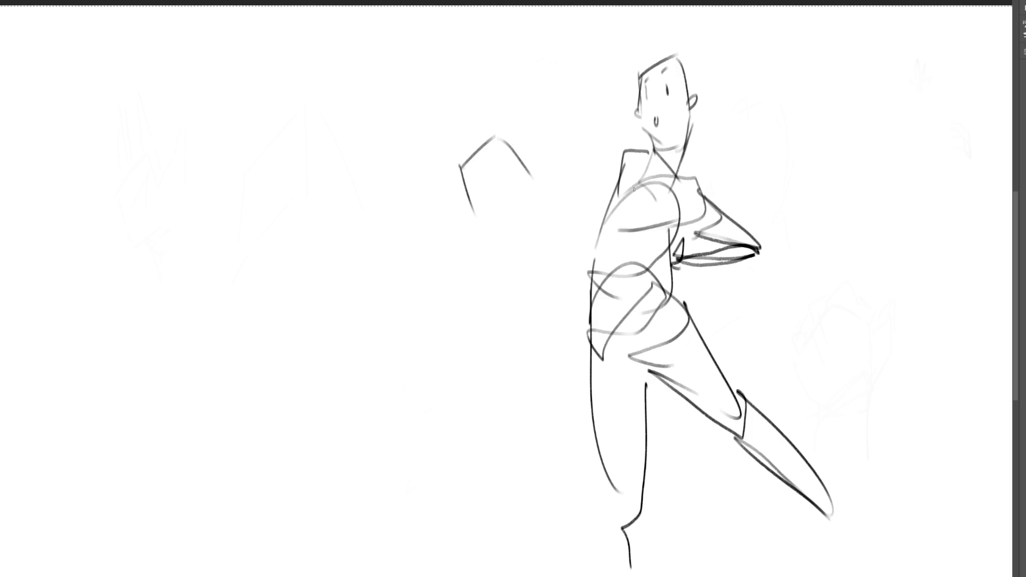
pyautogui.moveTo(614, 113)
pyautogui.mouseDown()
pyautogui.moveTo(534, 140)
pyautogui.moveTo(604, 173)
pyautogui.moveTo(625, 161)
pyautogui.mouseUp()
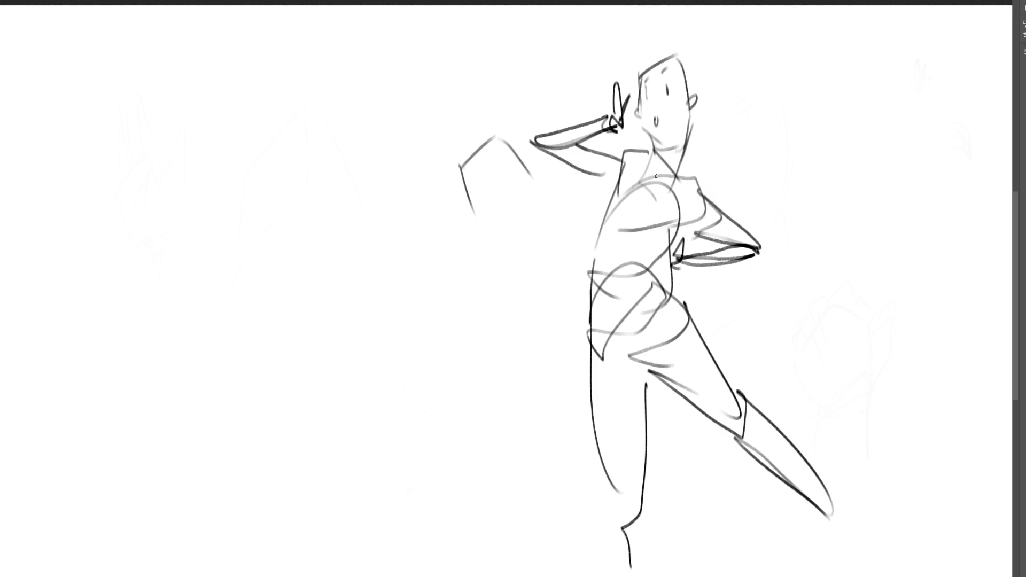
# - Sketch the small box-headed figure at left, then lighten all strokes with the large eraser
pyautogui.moveTo(230, 191); pyautogui.dragTo(252, 259)
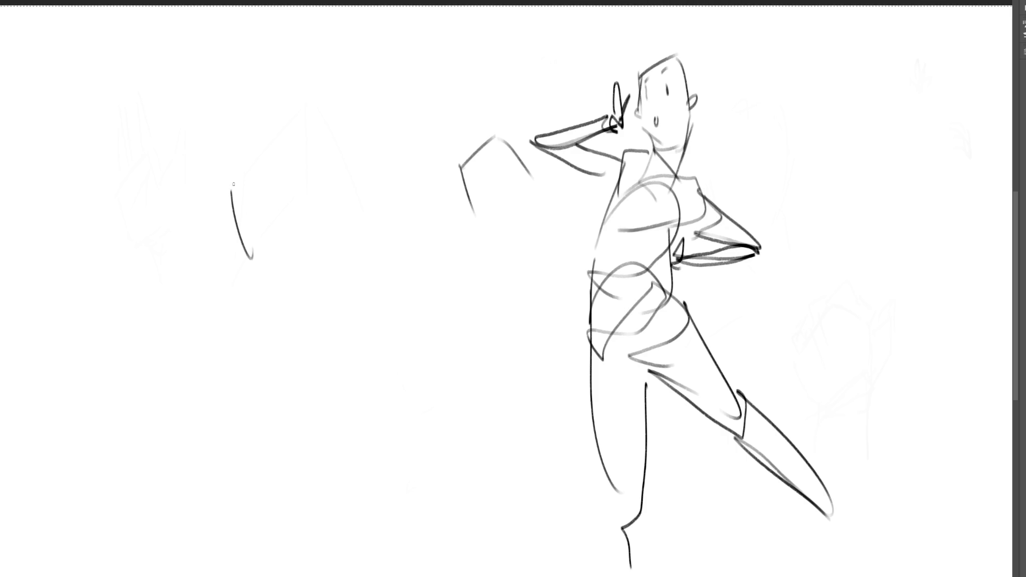
pyautogui.moveTo(229, 188)
pyautogui.mouseDown()
pyautogui.moveTo(282, 153)
pyautogui.moveTo(288, 278)
pyautogui.moveTo(268, 281)
pyautogui.mouseUp()
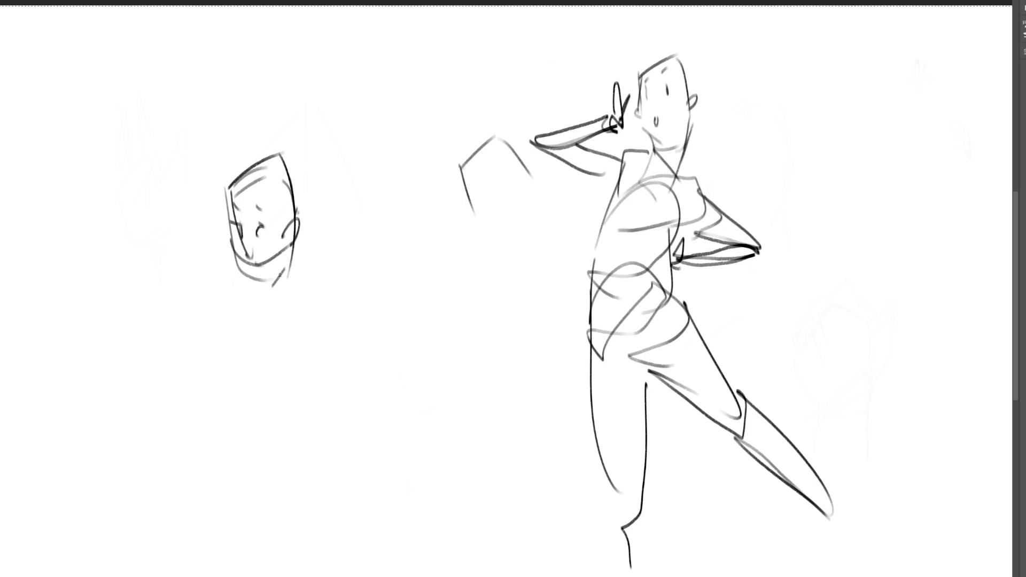
pyautogui.moveTo(295, 244)
pyautogui.mouseDown()
pyautogui.moveTo(238, 338)
pyautogui.moveTo(288, 274)
pyautogui.moveTo(315, 296)
pyautogui.mouseUp()
pyautogui.moveTo(227, 268); pyautogui.dragTo(320, 314)
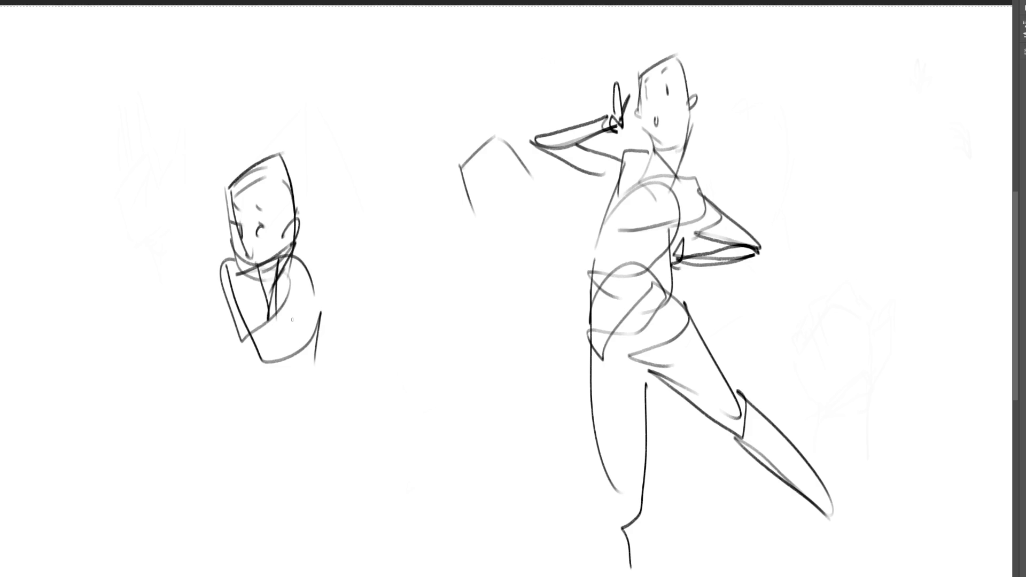
pyautogui.moveTo(223, 263); pyautogui.dragTo(241, 343)
pyautogui.moveTo(303, 267)
pyautogui.mouseDown()
pyautogui.moveTo(355, 291)
pyautogui.moveTo(318, 342)
pyautogui.mouseUp()
pyautogui.moveTo(240, 354)
pyautogui.mouseDown()
pyautogui.moveTo(320, 369)
pyautogui.moveTo(268, 417)
pyautogui.moveTo(326, 411)
pyautogui.mouseUp()
pyautogui.moveTo(328, 376); pyautogui.dragTo(329, 465)
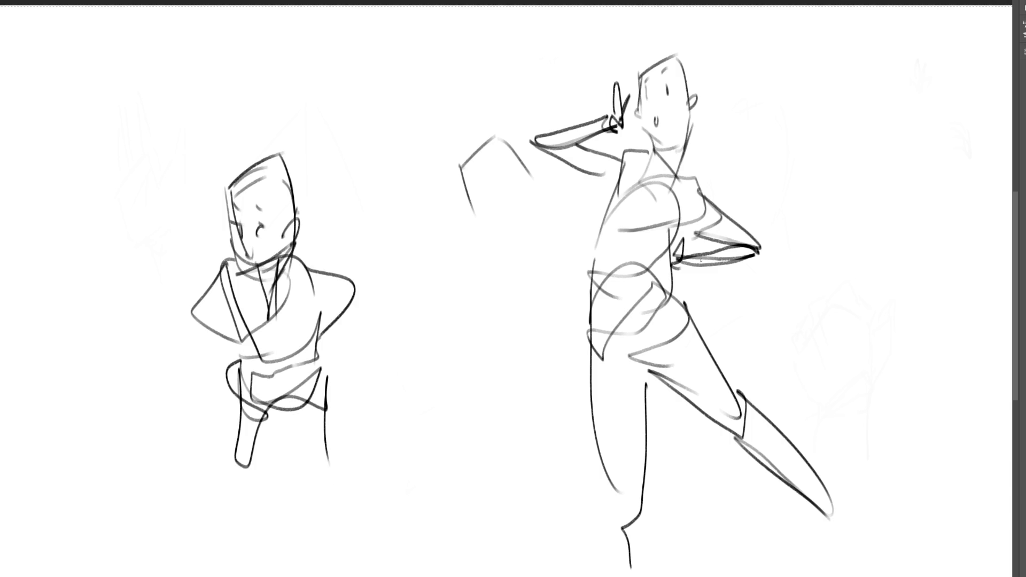
pyautogui.press('e')
pyautogui.press('5')
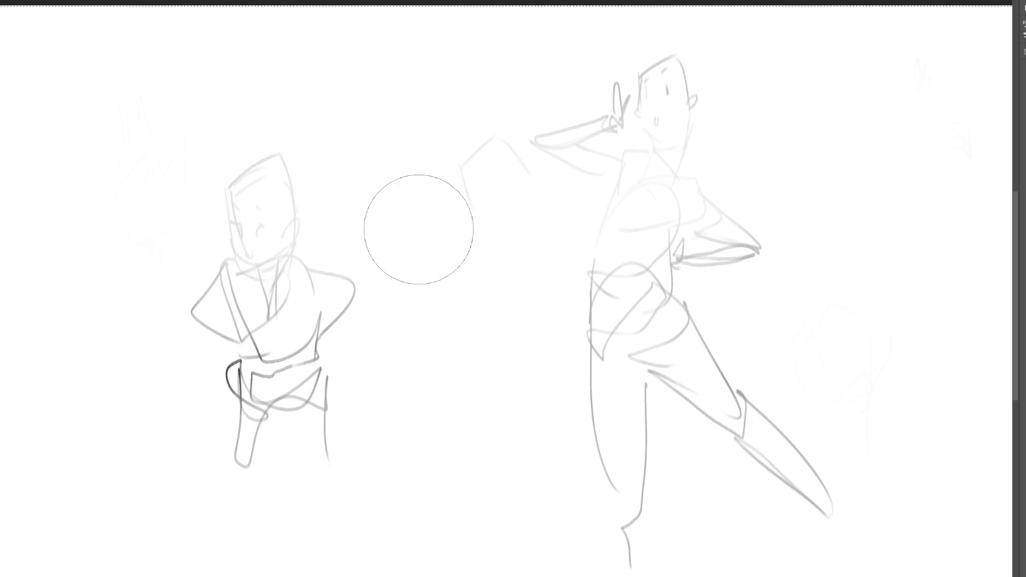
# - Fade both figures to faint grey, then draw a new head arch near the top centre with the fine brush
pyautogui.moveTo(398, 453)
pyautogui.mouseDown()
pyautogui.moveTo(259, 390)
pyautogui.moveTo(641, 64)
pyautogui.moveTo(903, 259)
pyautogui.moveTo(972, 466)
pyautogui.moveTo(639, 504)
pyautogui.moveTo(573, 121)
pyautogui.moveTo(737, 117)
pyautogui.moveTo(501, 378)
pyautogui.moveTo(662, 511)
pyautogui.moveTo(449, 335)
pyautogui.moveTo(158, 195)
pyautogui.moveTo(361, 483)
pyautogui.mouseUp()
pyautogui.press('b')
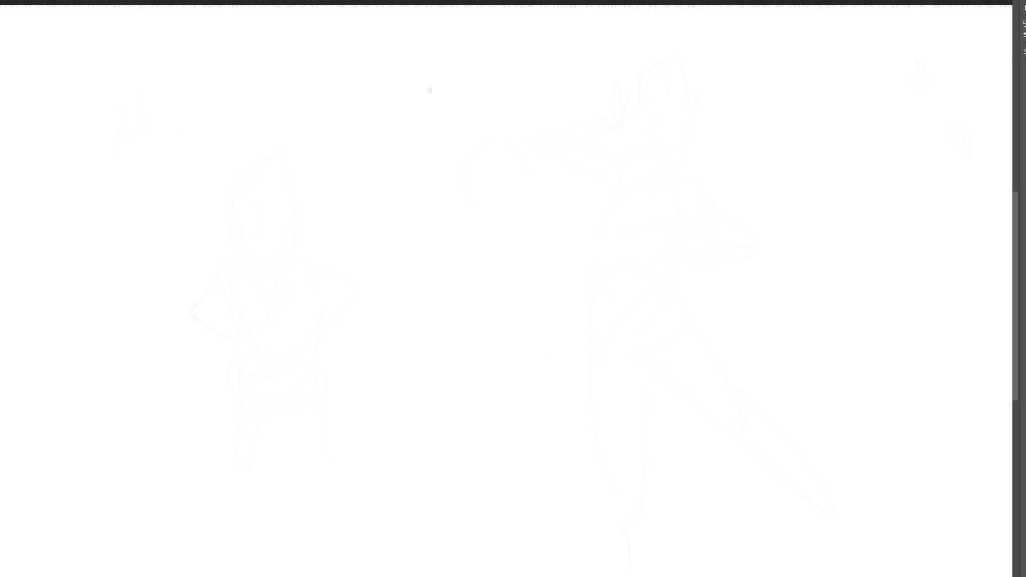
pyautogui.moveTo(446, 74)
pyautogui.mouseDown()
pyautogui.moveTo(436, 130)
pyautogui.moveTo(478, 50)
pyautogui.moveTo(535, 107)
pyautogui.mouseUp()
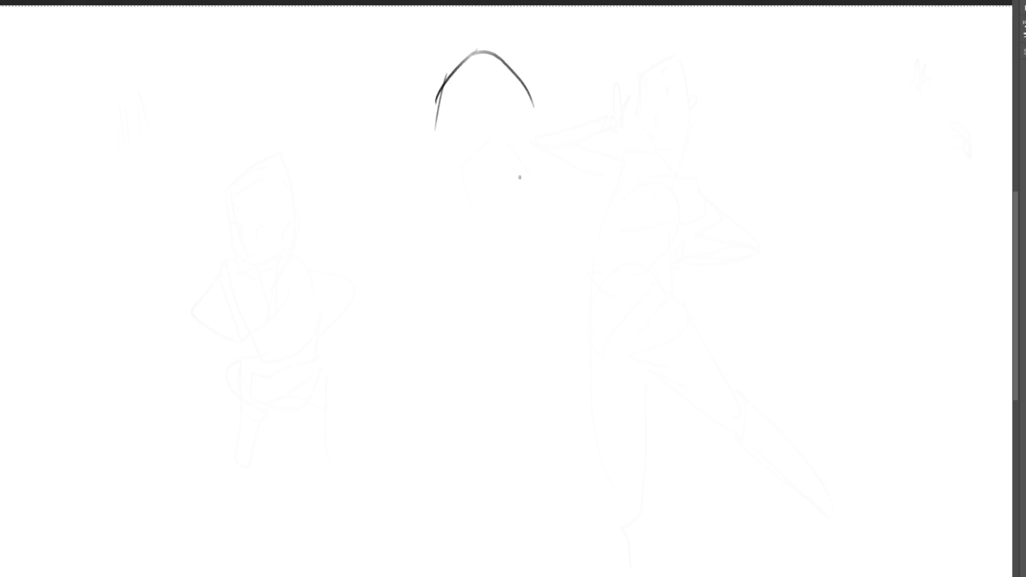